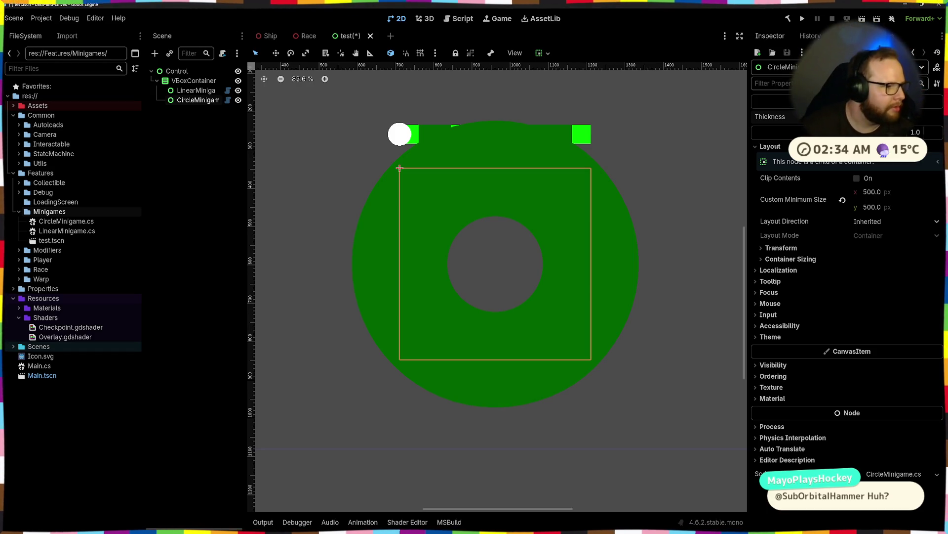
Step: Switch from the Godot editor to CircleMinigame.cs in Visual Studio
key(alt+Tab)
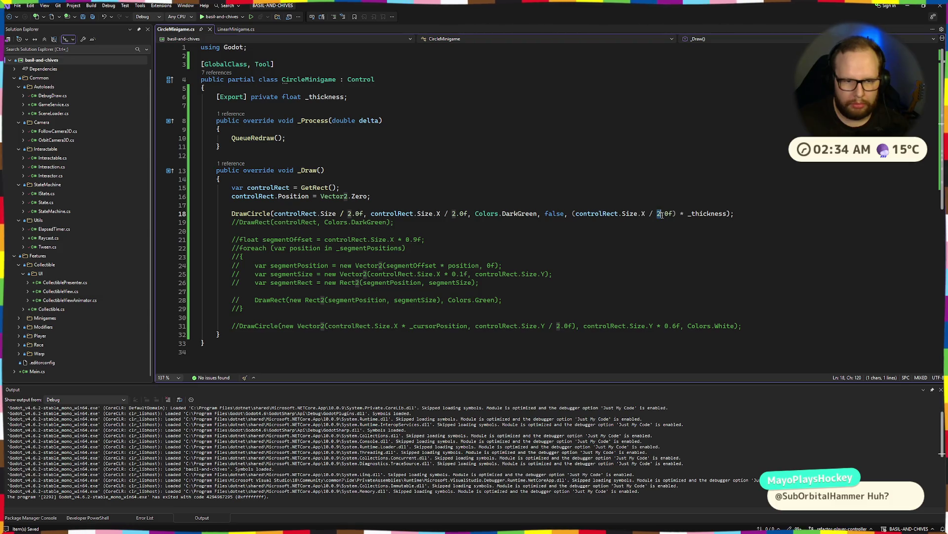
Step: Change line 18's circle radius to (controlRect.Size.X / 2.0f) * _thickness
click(436, 205)
click(468, 213)
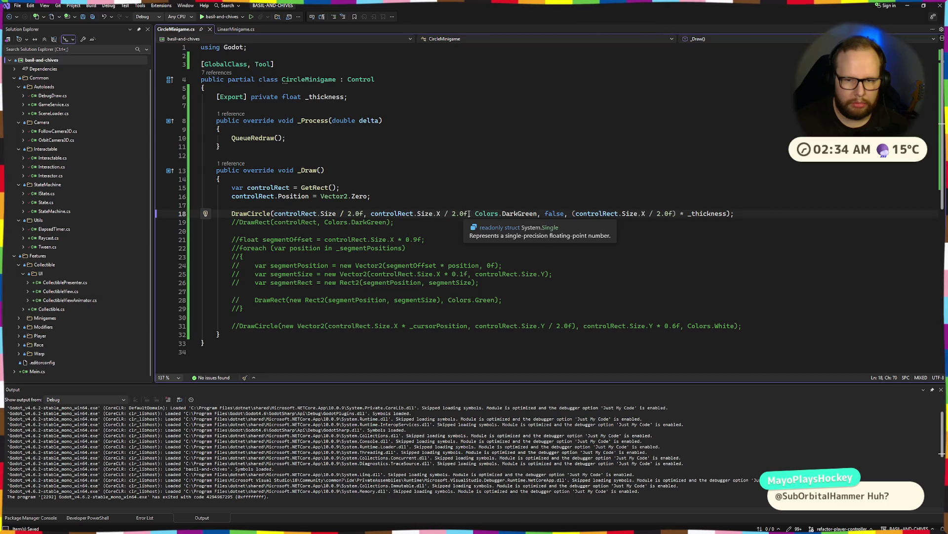
text(* ()
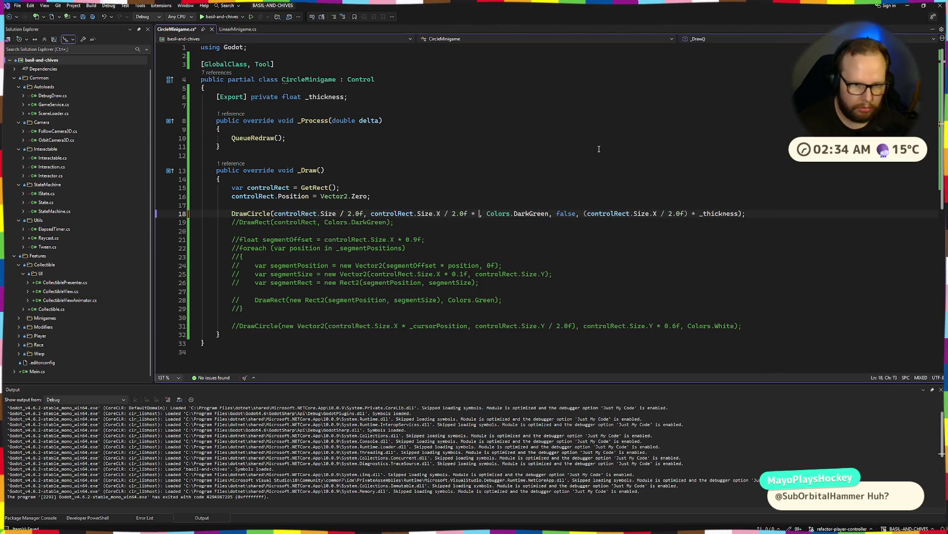
key(BackSpace)
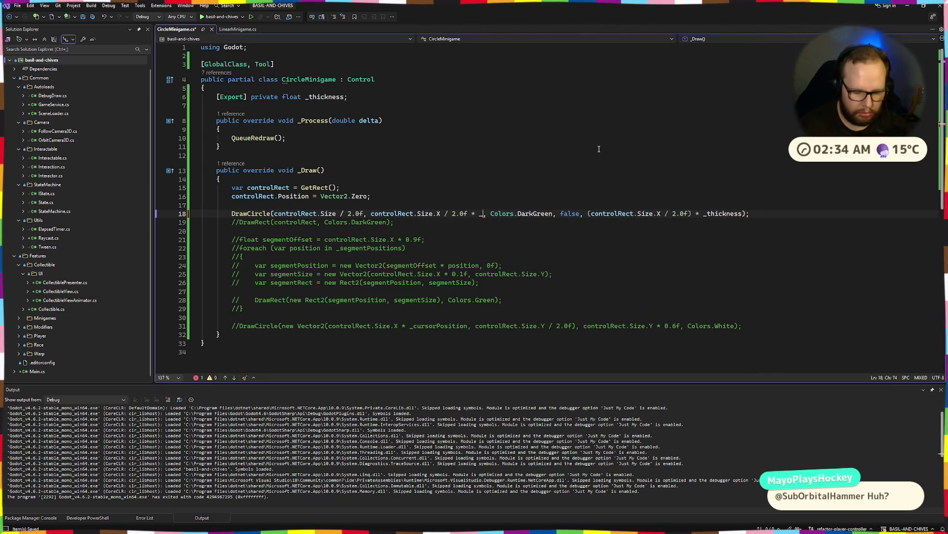
text(_thickn)
key(Tab)
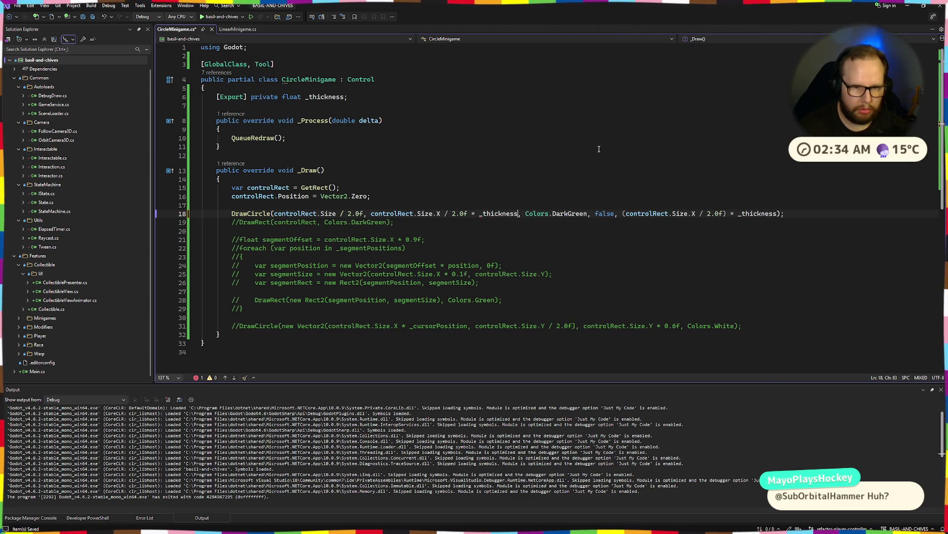
text())
key(ctrl+Left)
key(ctrl+Left)
key(ctrl+Left)
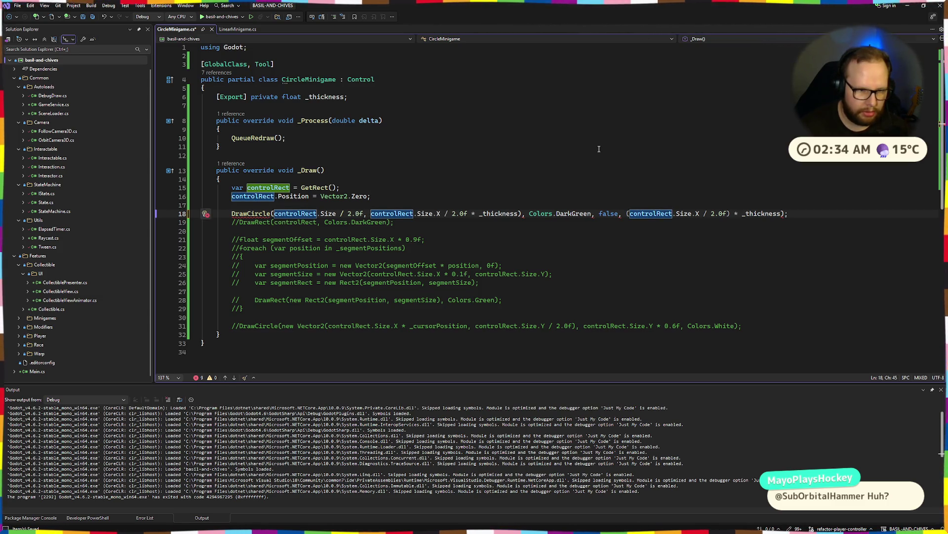
text(()
click(480, 154)
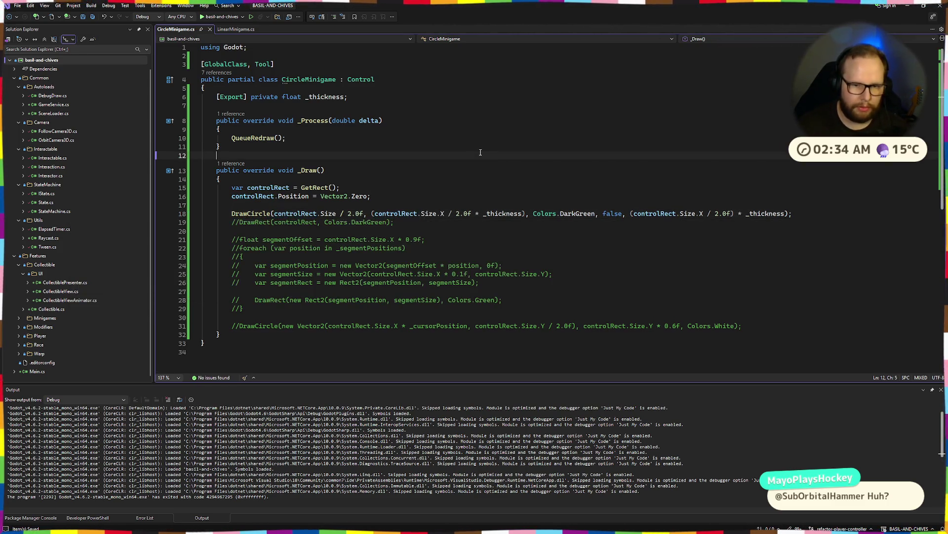
click(473, 213)
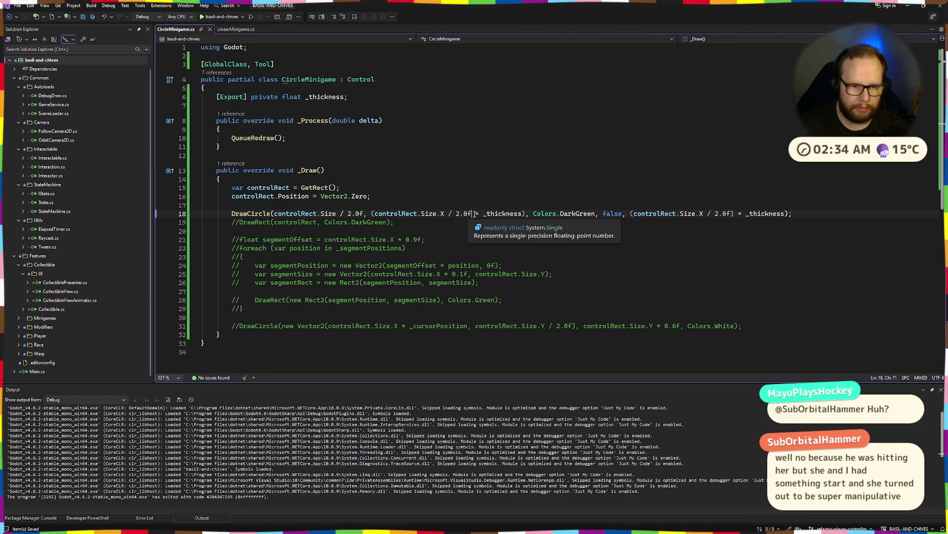
text())
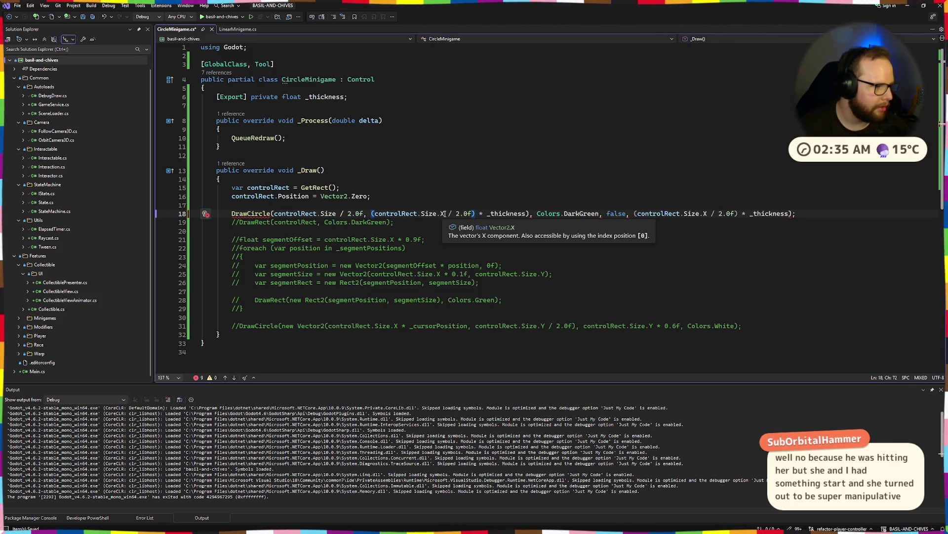
Step: Delete the stray parenthesis after _thickness, then build and run the game with F5
click(531, 213)
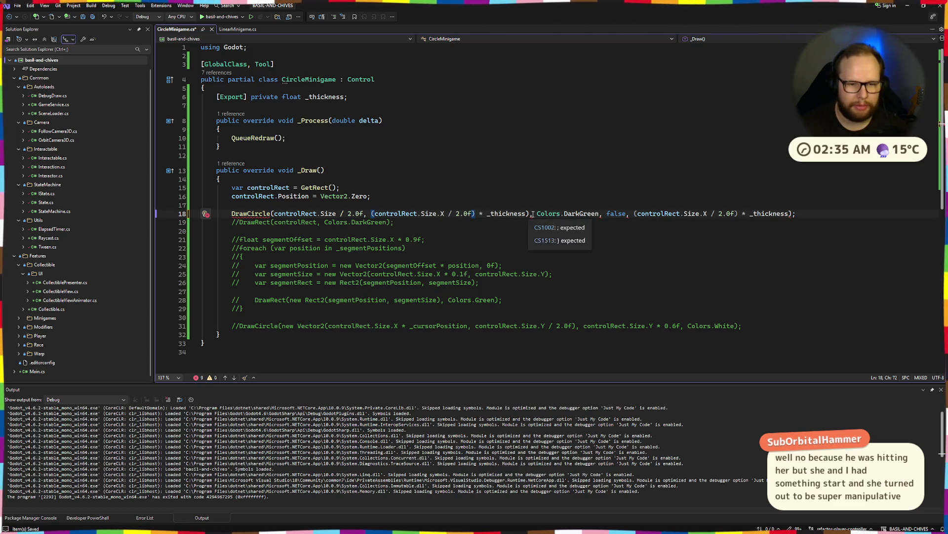
key(BackSpace)
key(Up)
key(Up)
key(Up)
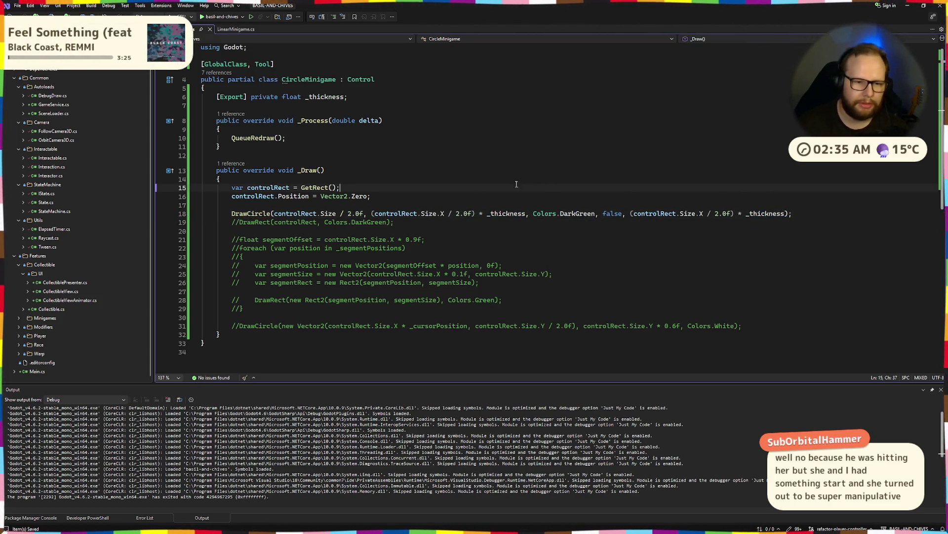
key(F5)
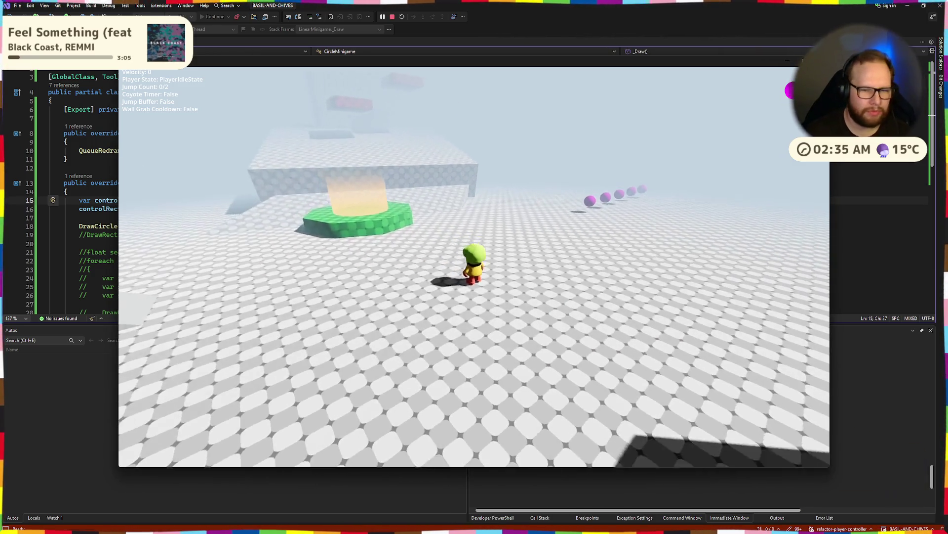
Step: Close the running game and rebuild the .NET project in Godot
key(alt+F4)
key(ctrl+super+Right)
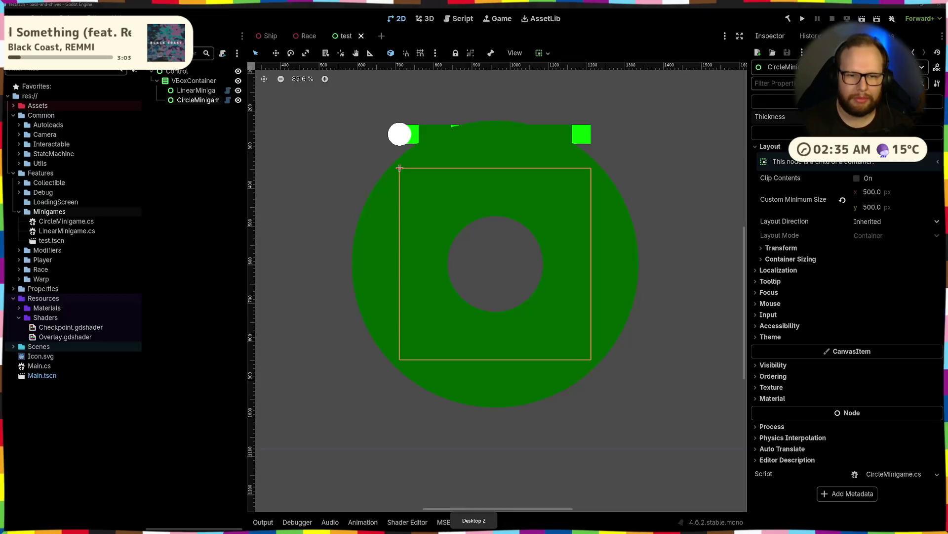
click(788, 19)
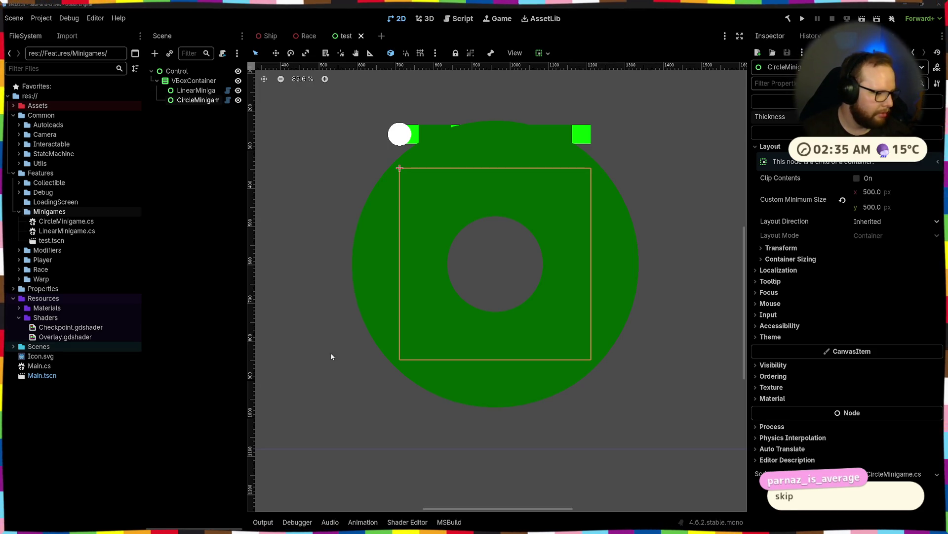
Step: Select the Control node, then CircleMinigame, and return to the script in Visual Studio
click(721, 148)
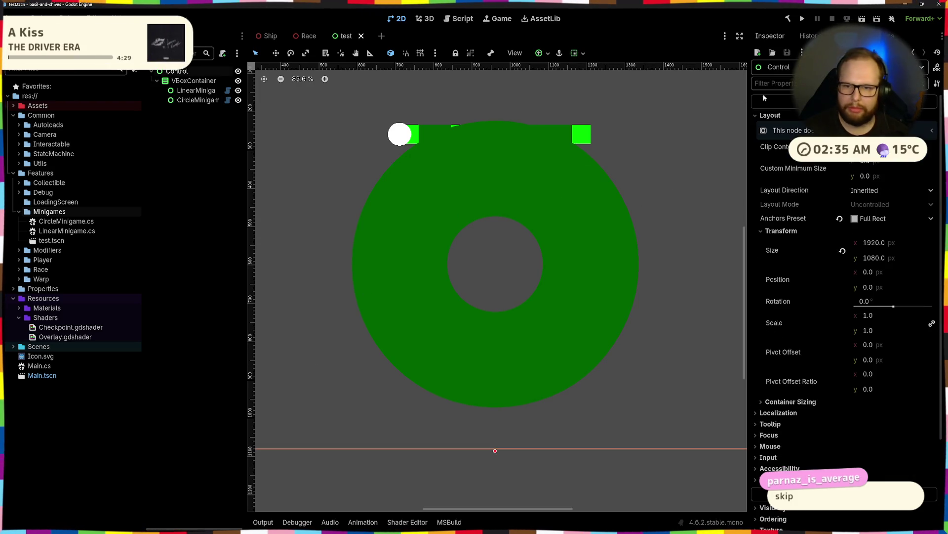
click(507, 260)
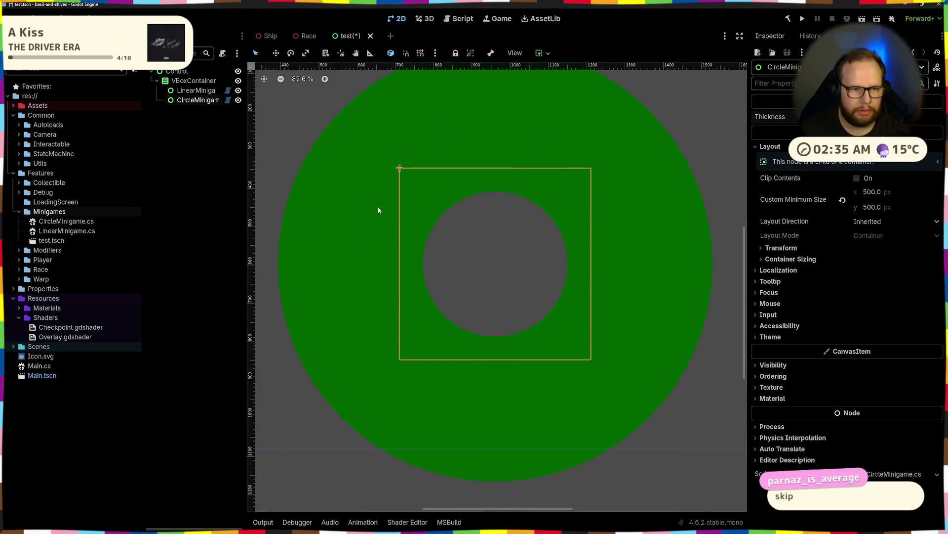
key(alt+Tab)
key(Up)
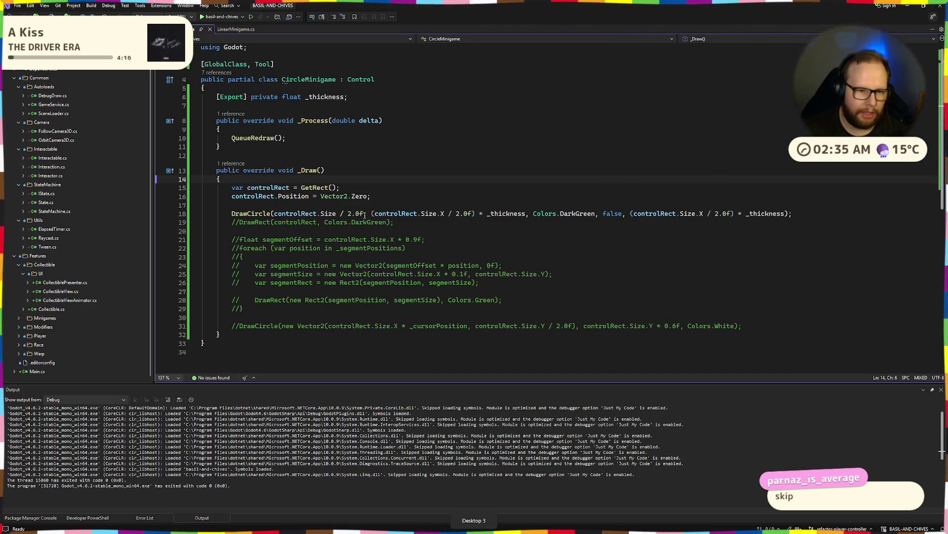
Step: Remove both ') * _thickness' multipliers and their opening parentheses from line 18
click(375, 213)
key(BackSpace)
drag(468, 214, 523, 215)
key(BackSpace)
key(ctrl+s)
click(576, 214)
key(BackSpace)
drag(671, 215, 725, 214)
key(BackSpace)
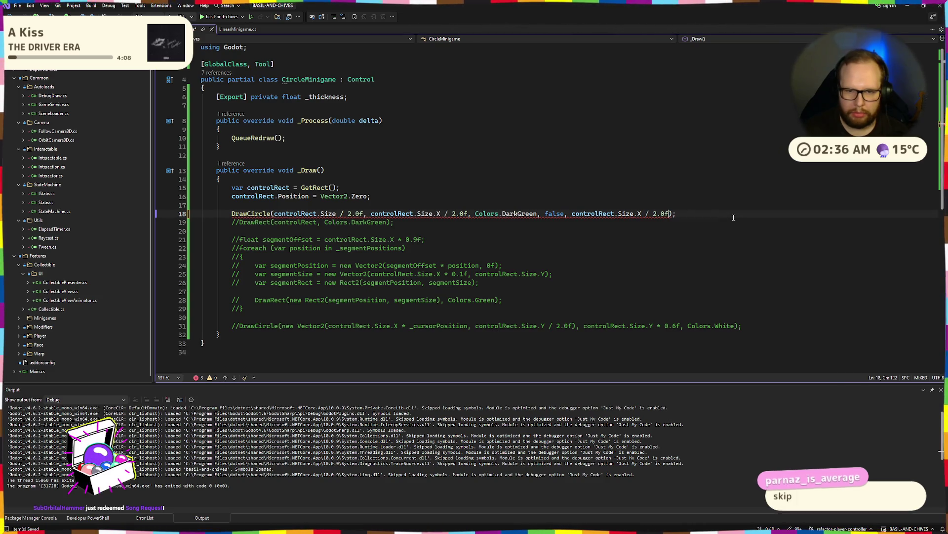
key(Right)
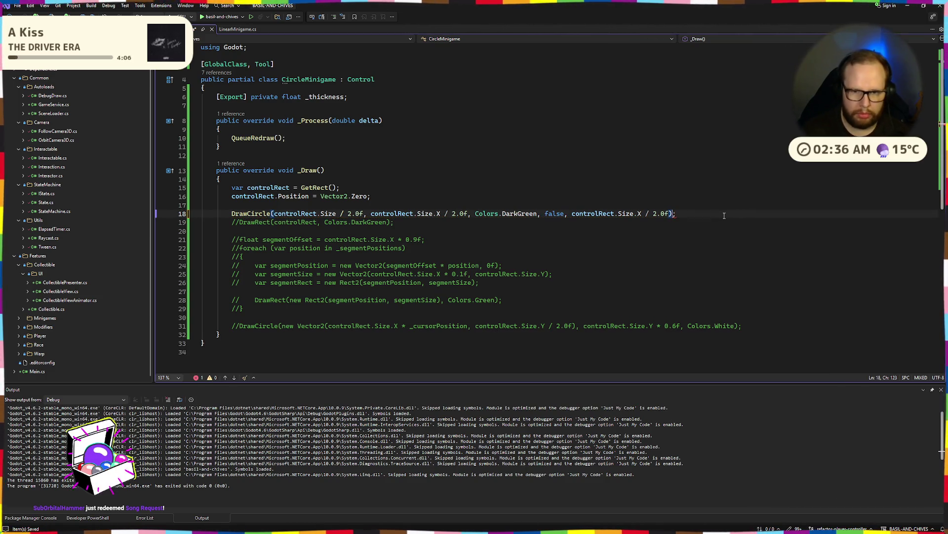
Step: Replace the width argument with 50.0f and rebuild the project in Godot
drag(572, 214, 670, 215)
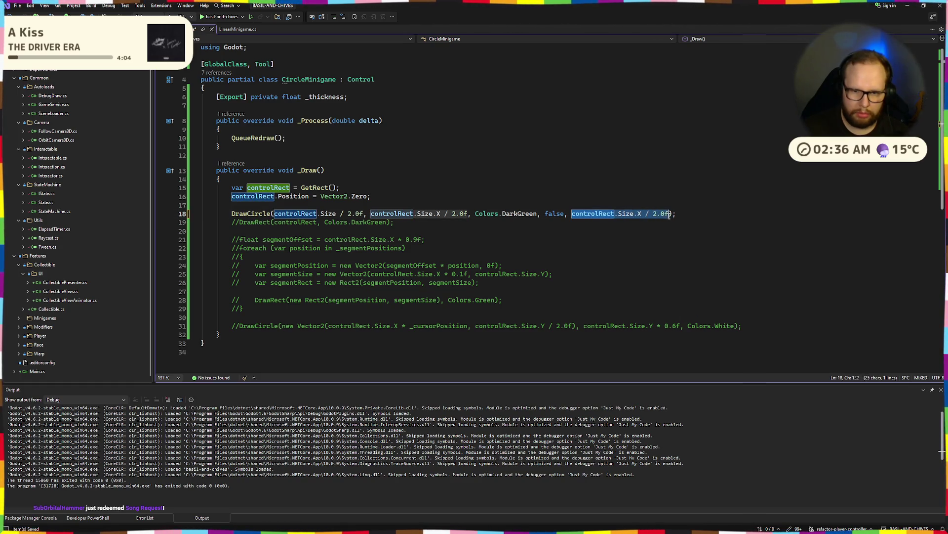
text(50)
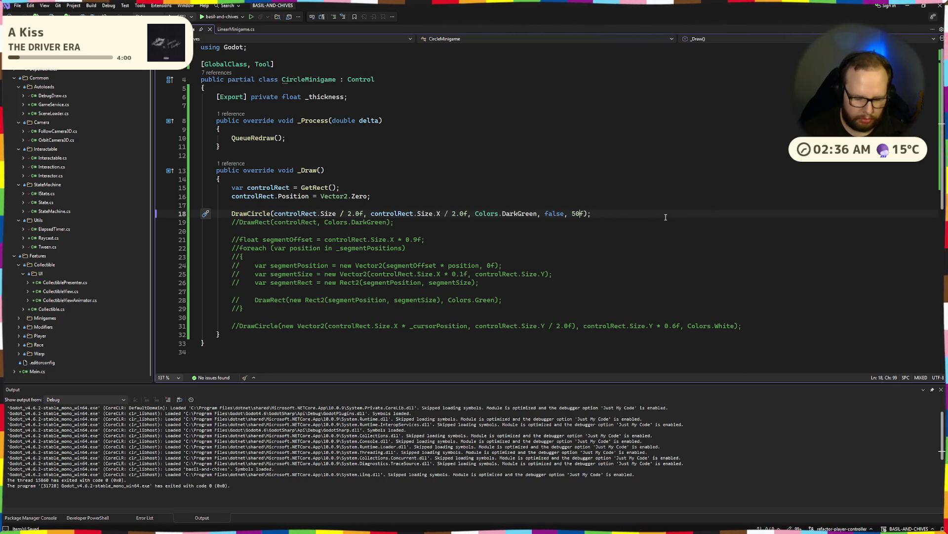
text(.0)
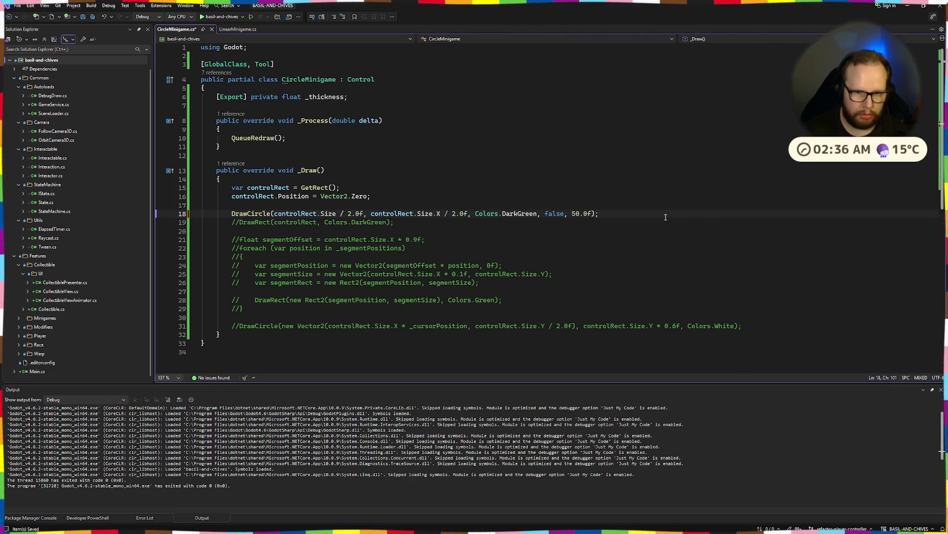
key(alt+Tab)
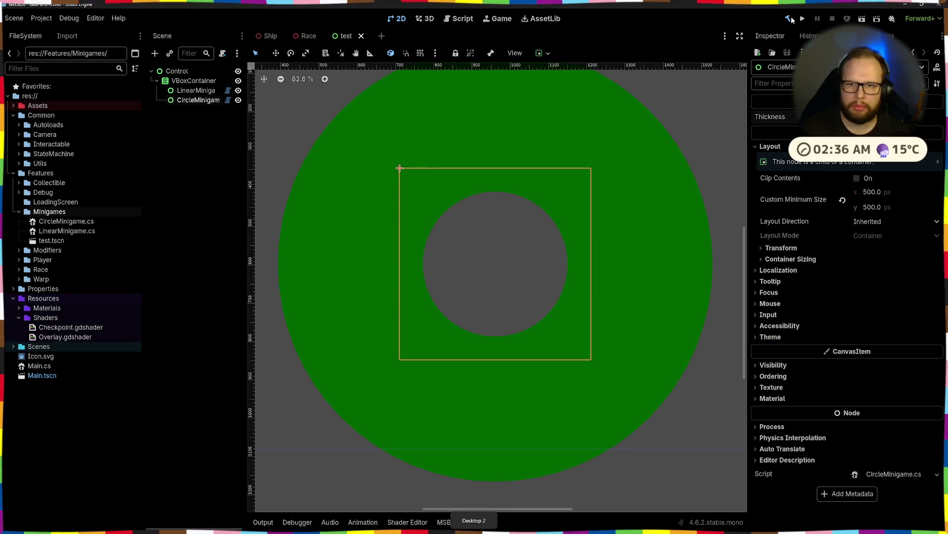
click(790, 19)
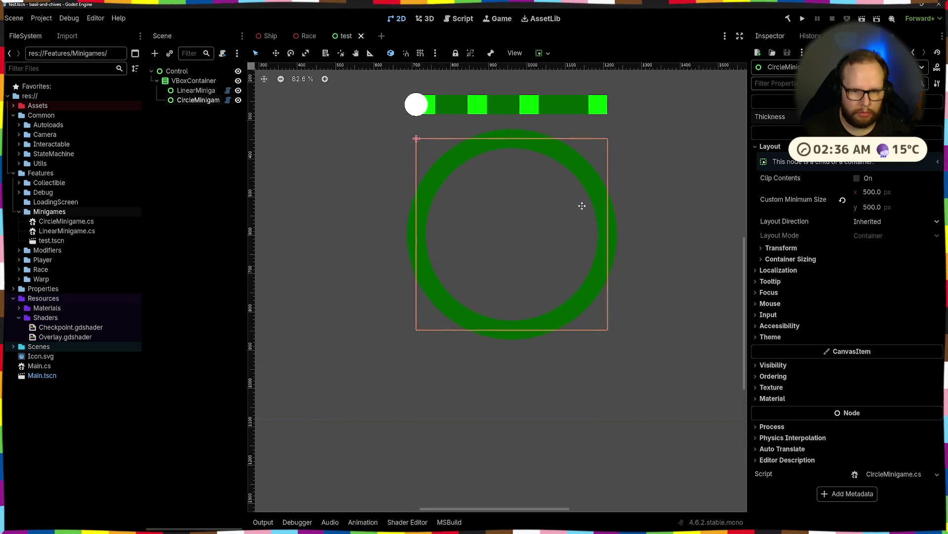
key(alt+Tab)
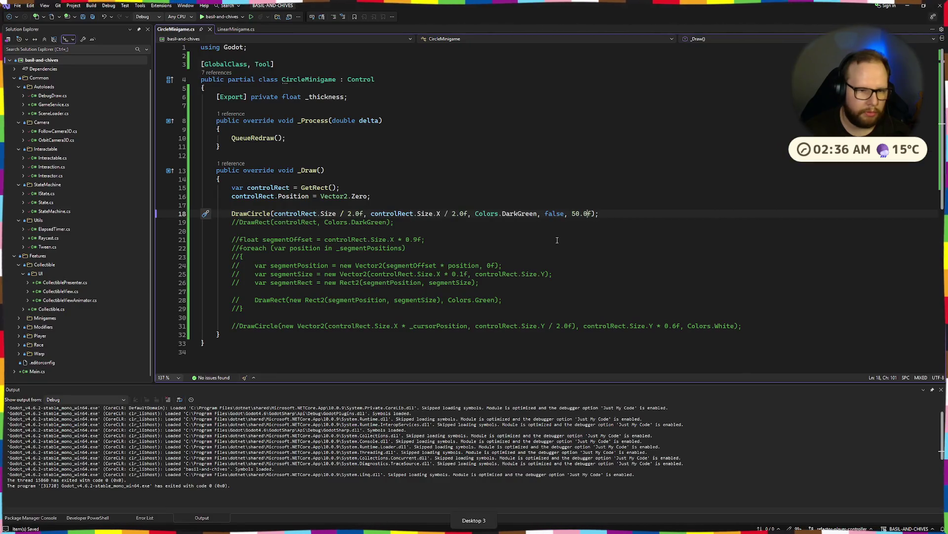
Step: Add a new line 'var thickness = _thickness' above the DrawCircle call
click(468, 214)
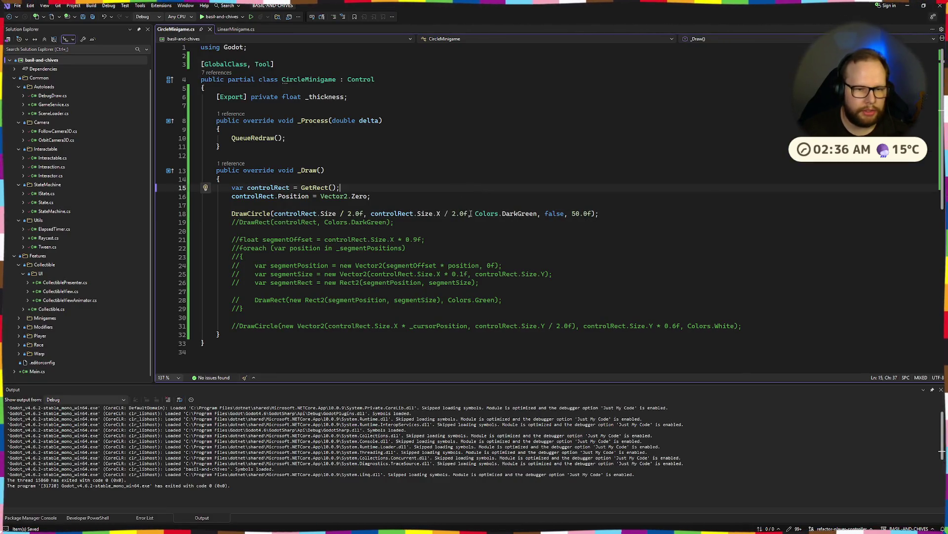
key(Up)
key(Return)
text(var )
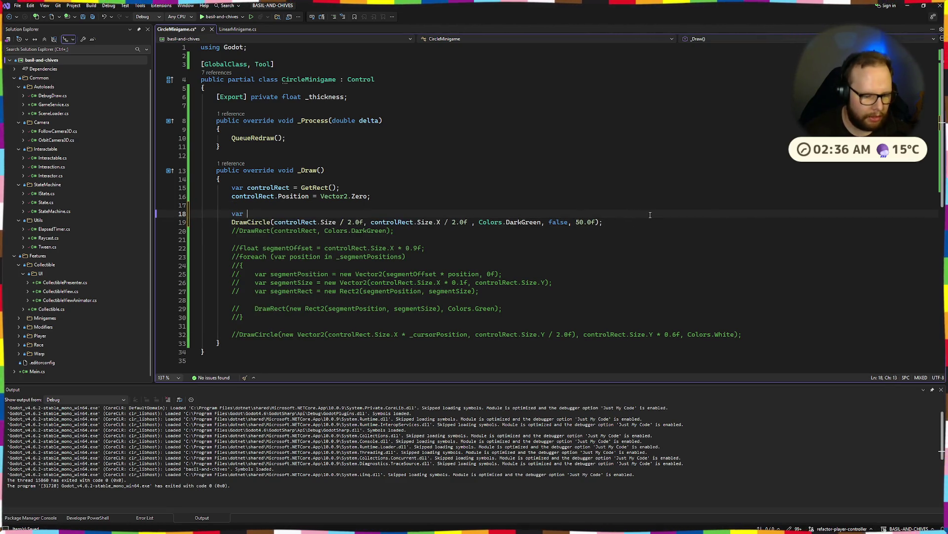
text(thickness =)
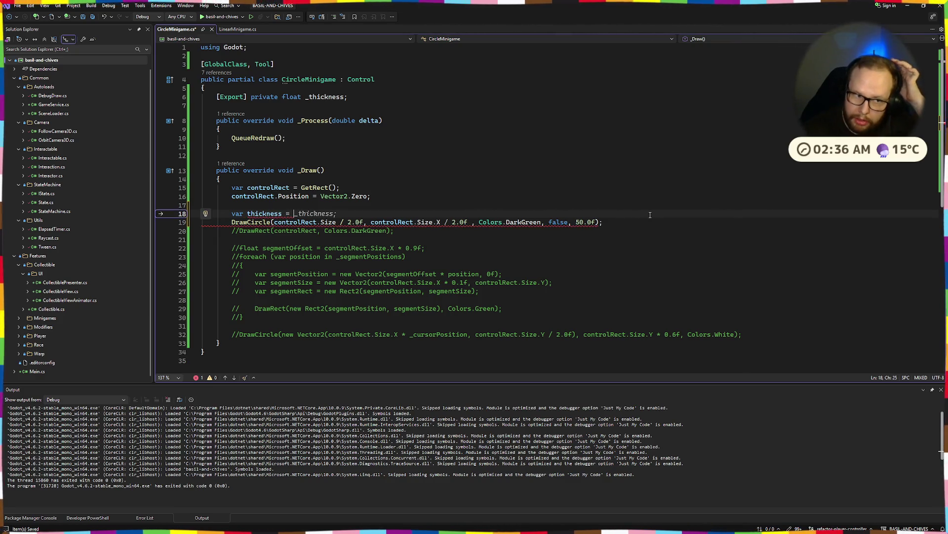
key(Tab)
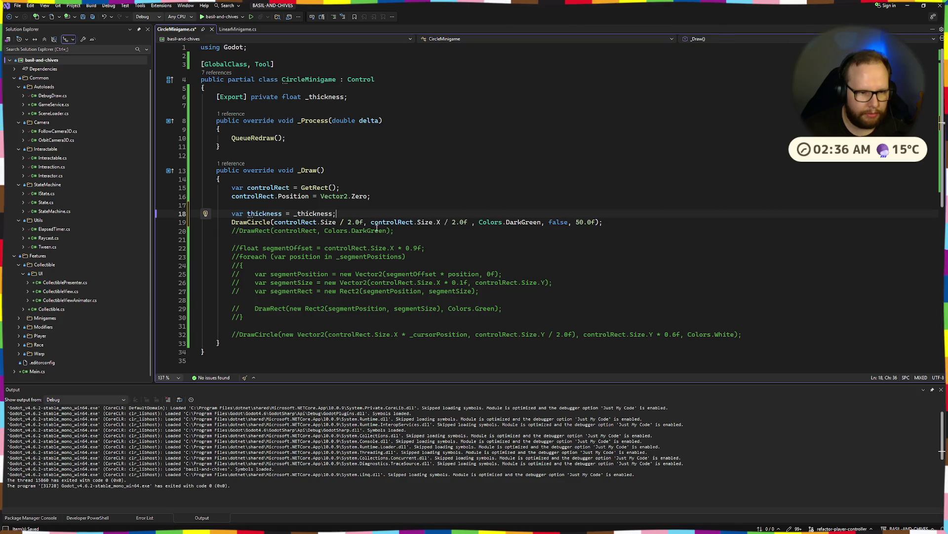
Step: Make thickness (controlRect.Size.X / 2.0f) * _thickness using the copied half-width expression, and save
drag(369, 222, 468, 222)
key(ctrl+c)
click(294, 213)
key(ctrl+v)
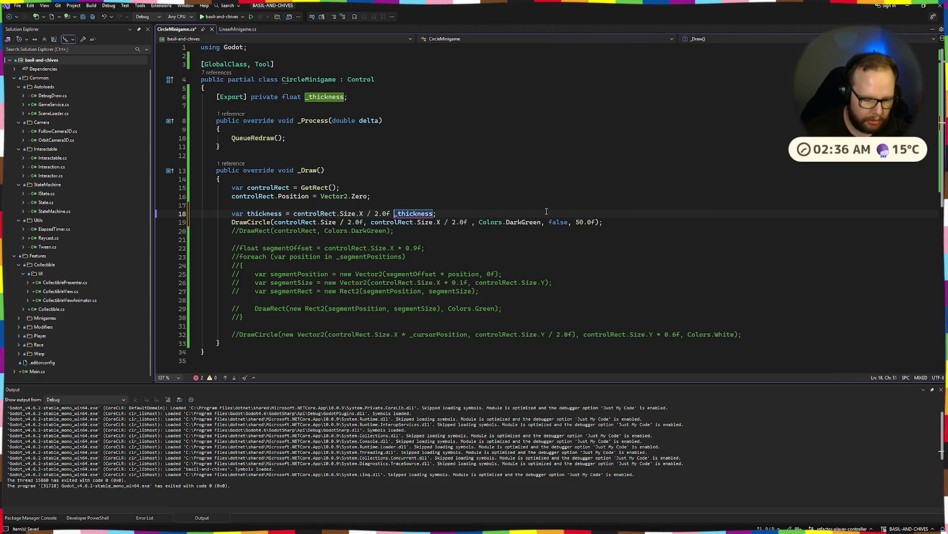
text(* )
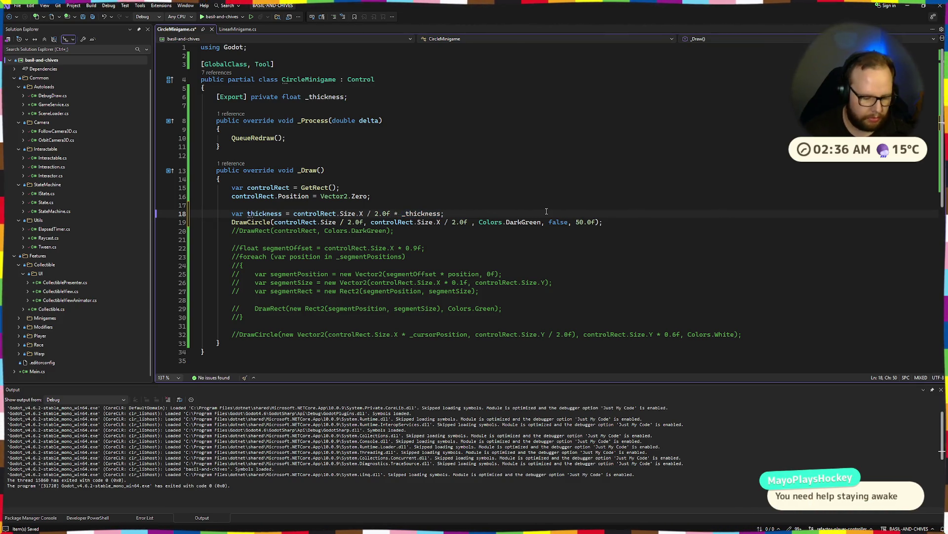
text())
key(Left)
key(Left)
key(Left)
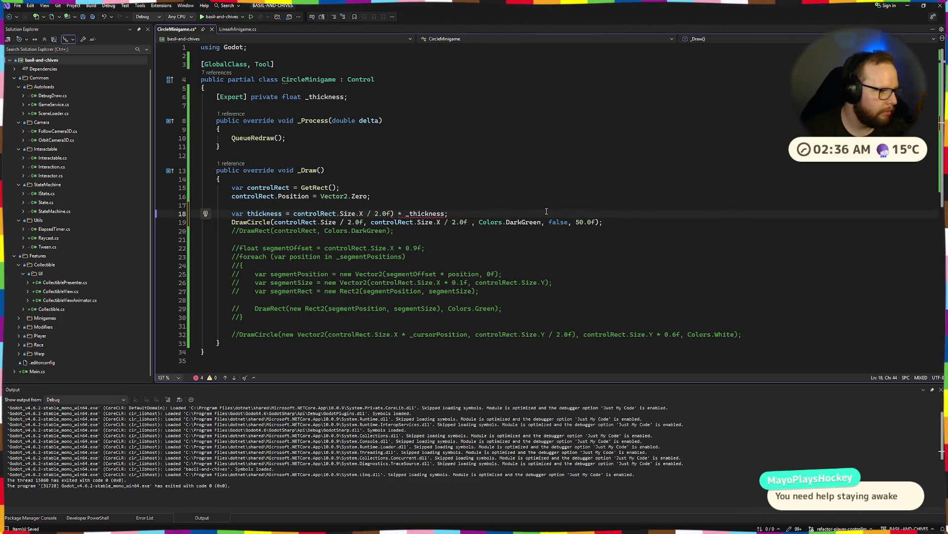
key(Left)
key(Left)
key(Left)
key(ctrl+Left)
key(ctrl+Left)
text(()
key(ctrl+s)
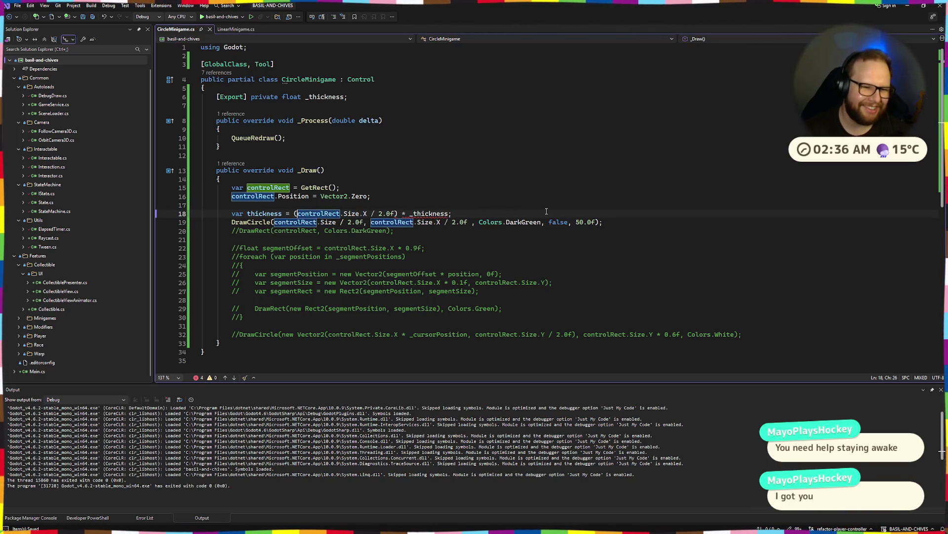
click(436, 201)
click(435, 213)
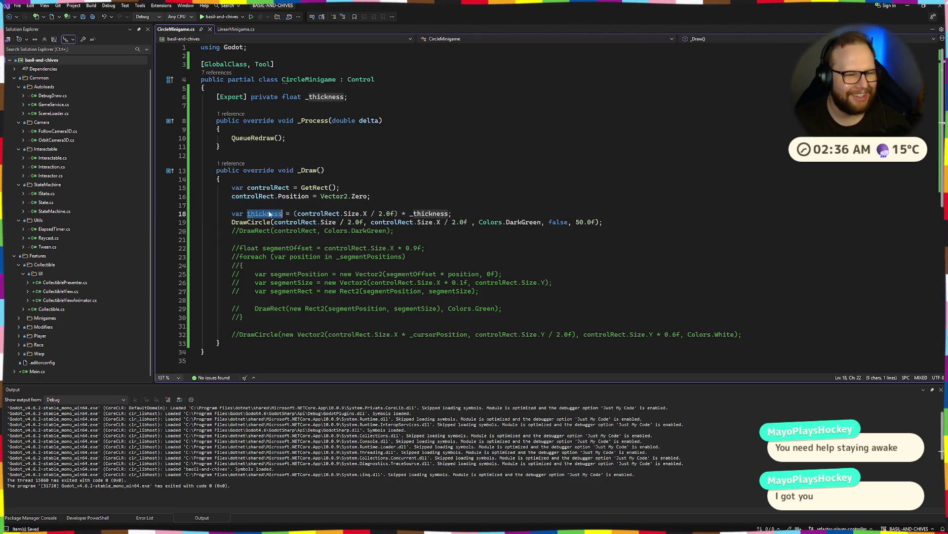
click(434, 242)
click(472, 222)
Step: Change the circle radius to (controlRect.Size.X / 2.0f) - thickness and save
text(- thickness)
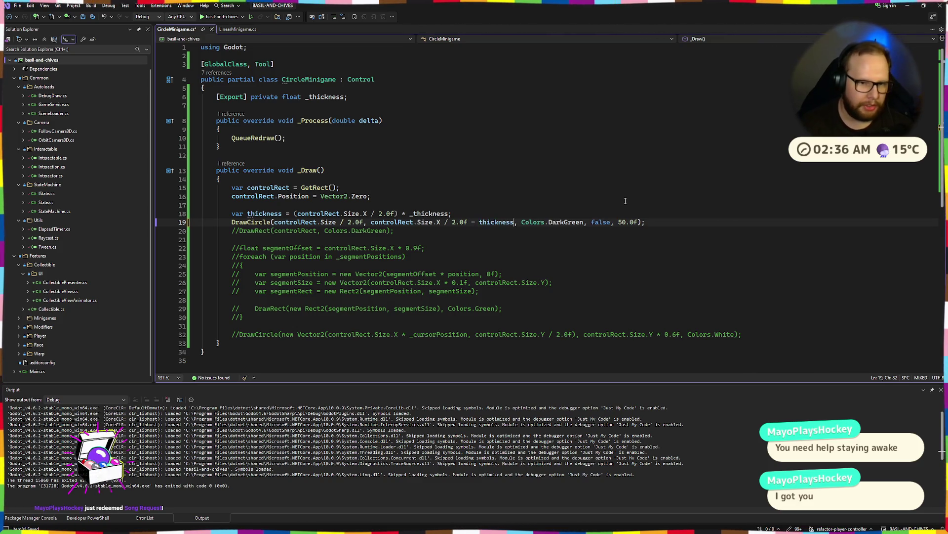
key(ctrl+s)
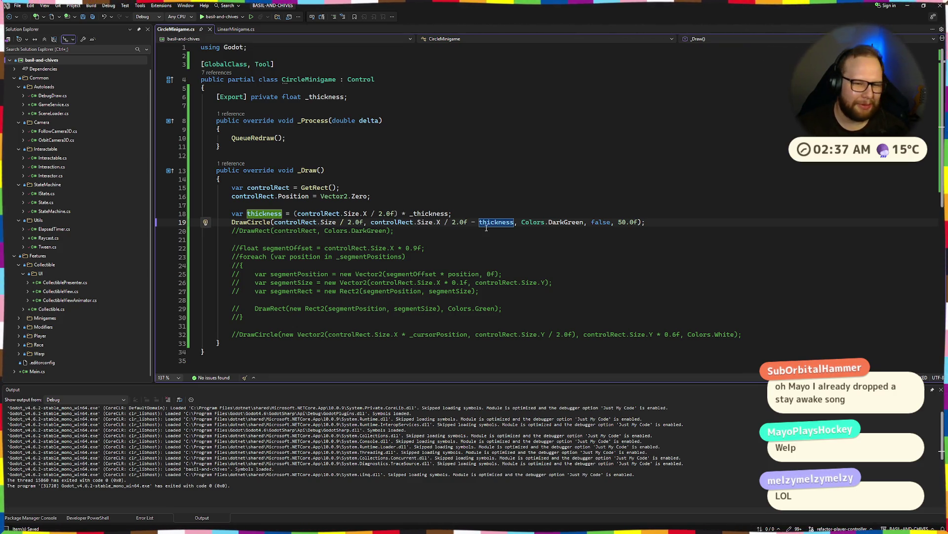
key(Up)
key(Up)
key(Up)
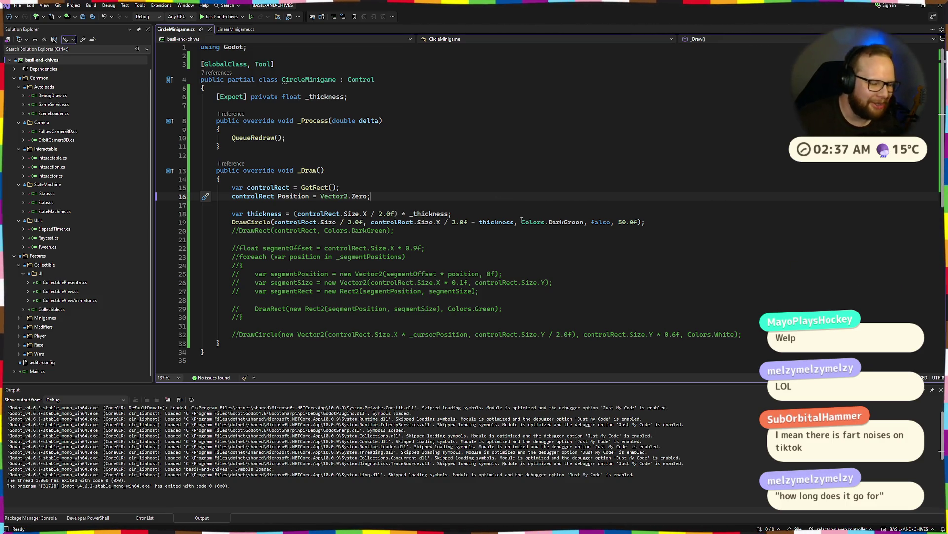
click(472, 214)
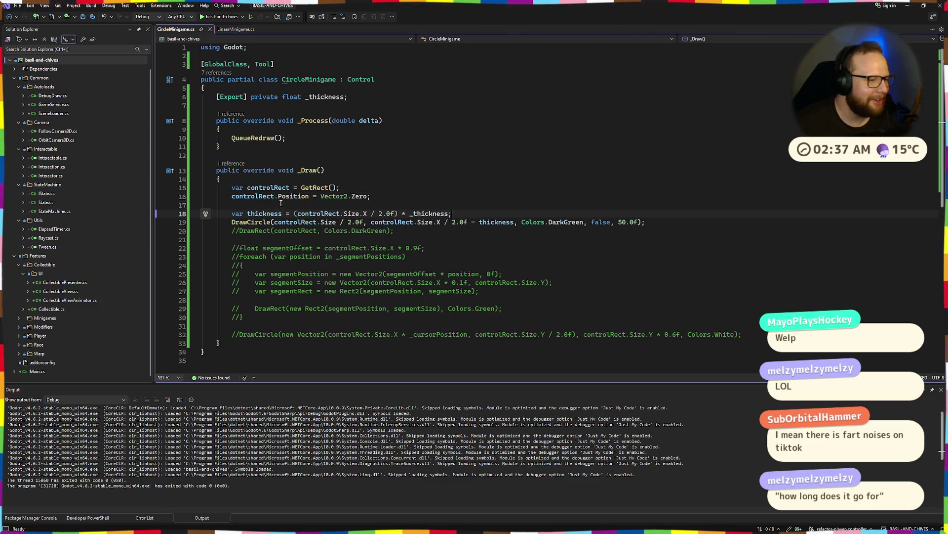
key(Up)
click(371, 225)
text(()
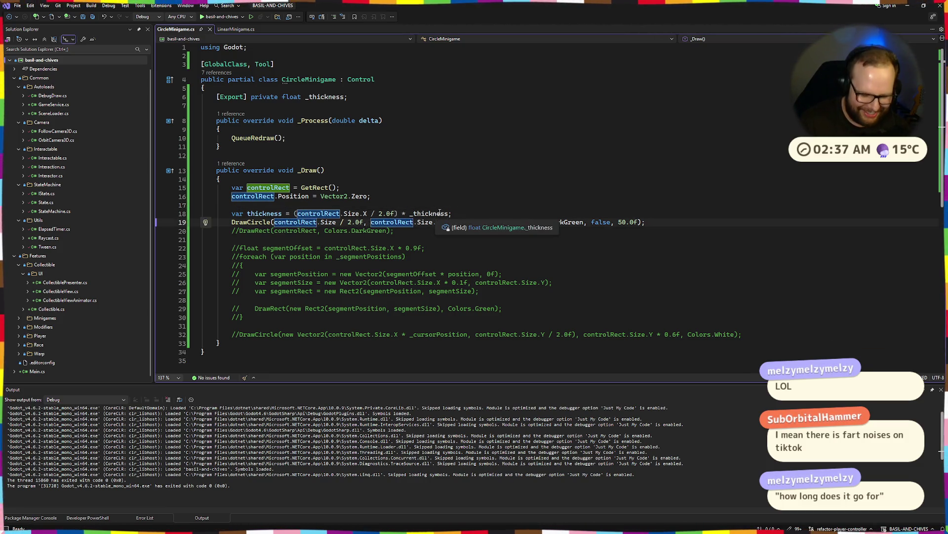
key(ctrl+Right)
key(ctrl+Right)
key(ctrl+Right)
key(ctrl+Right)
key(ctrl+Right)
key(ctrl+Right)
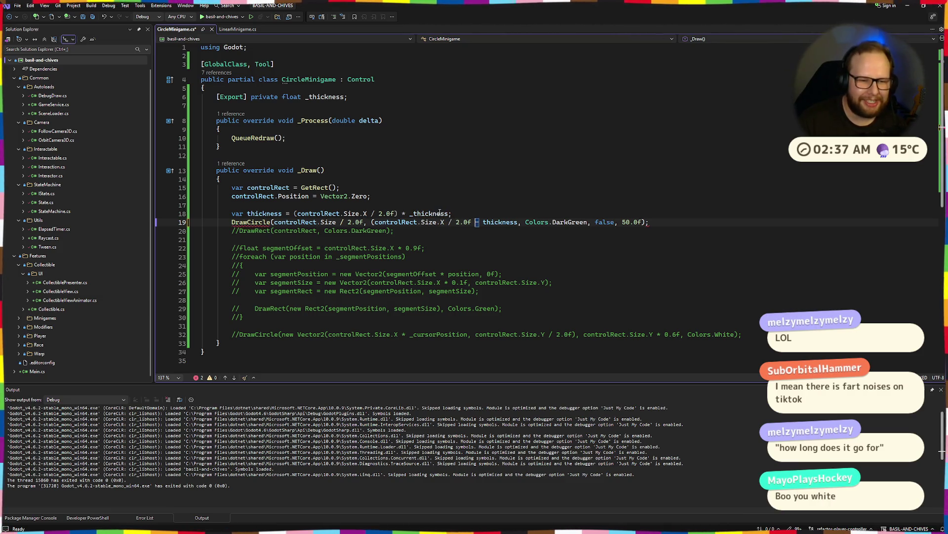
text())
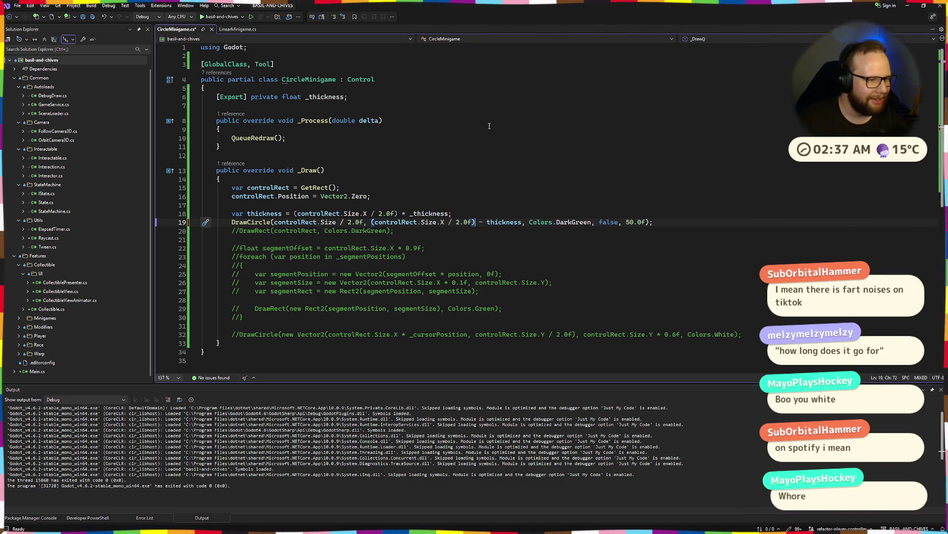
click(448, 168)
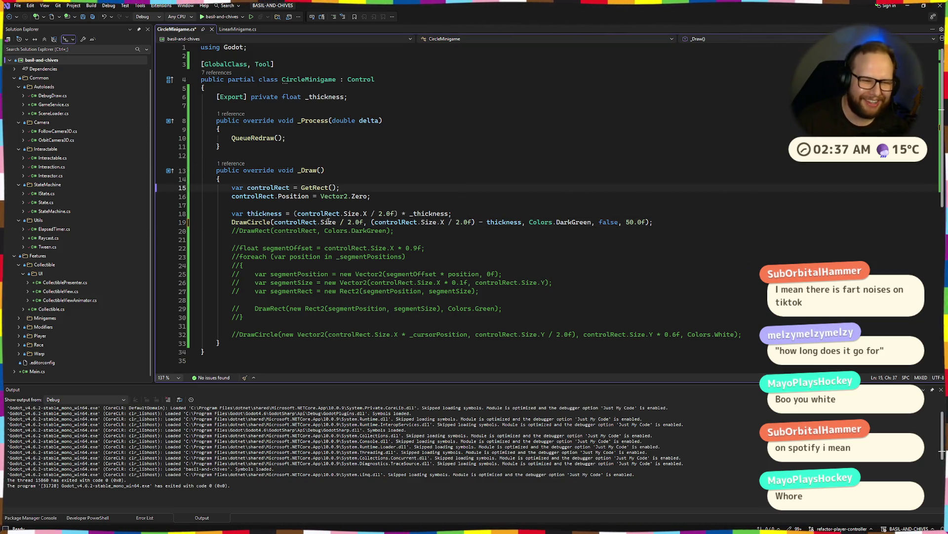
Step: Replace the 50.0f line width with thickness, save, and rebuild in Godot with Alt+B
ctrl+click(492, 222)
double_click(637, 222)
text(thi)
key(Tab)
key(ctrl+s)
click(537, 183)
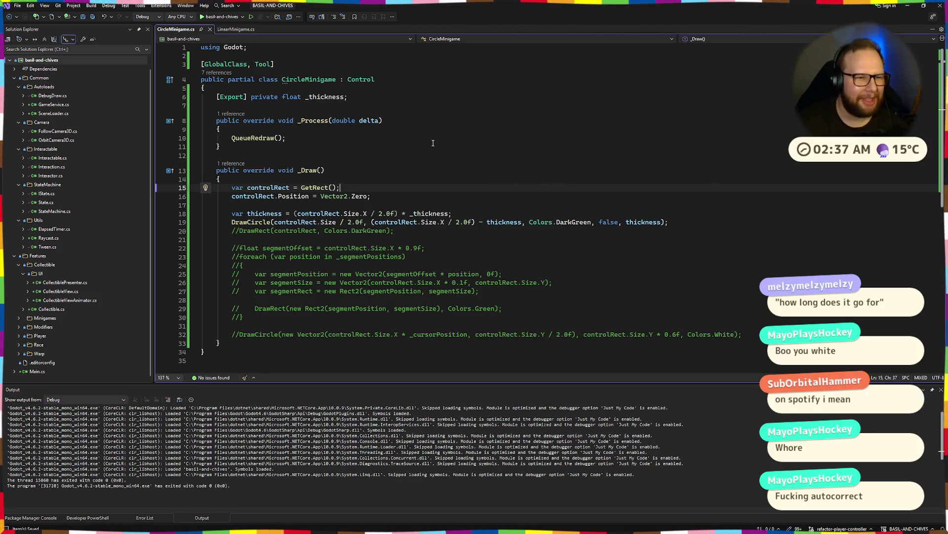
key(ctrl+super+Right)
key(alt+b)
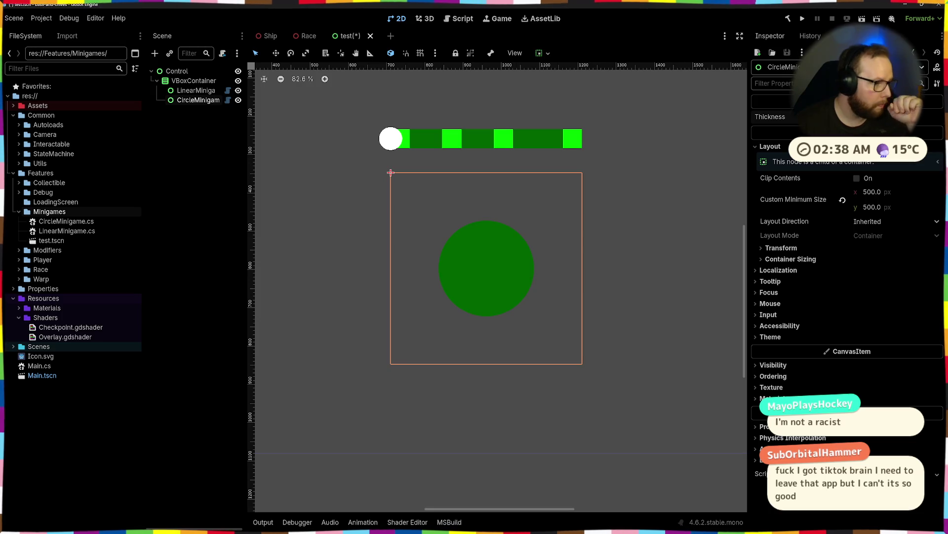
Step: Switch virtual desktops back to CircleMinigame.cs in Visual Studio
key(ctrl+super+Right)
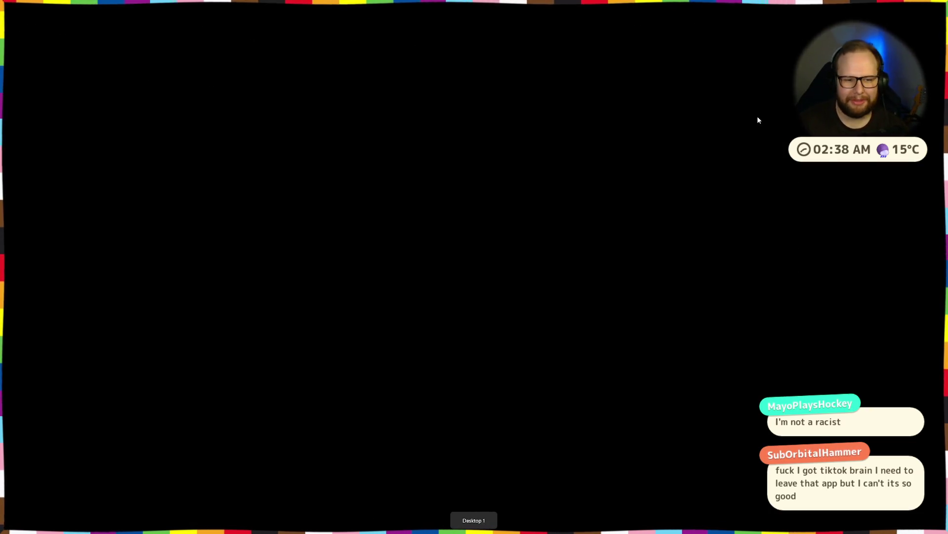
key(ctrl+super+Left)
key(ctrl+super+Right)
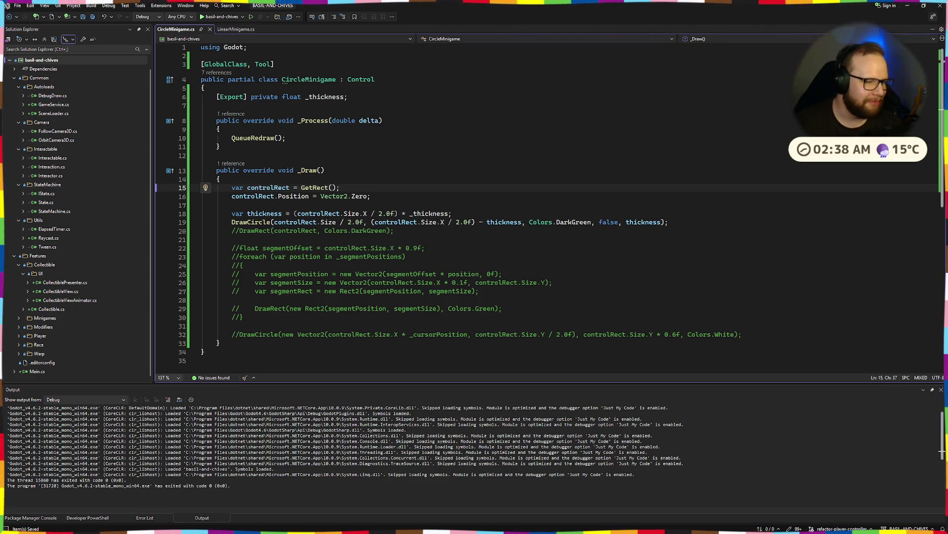
Step: Select and review the thickness and DrawCircle lines, then switch to the Godot editor
click(412, 208)
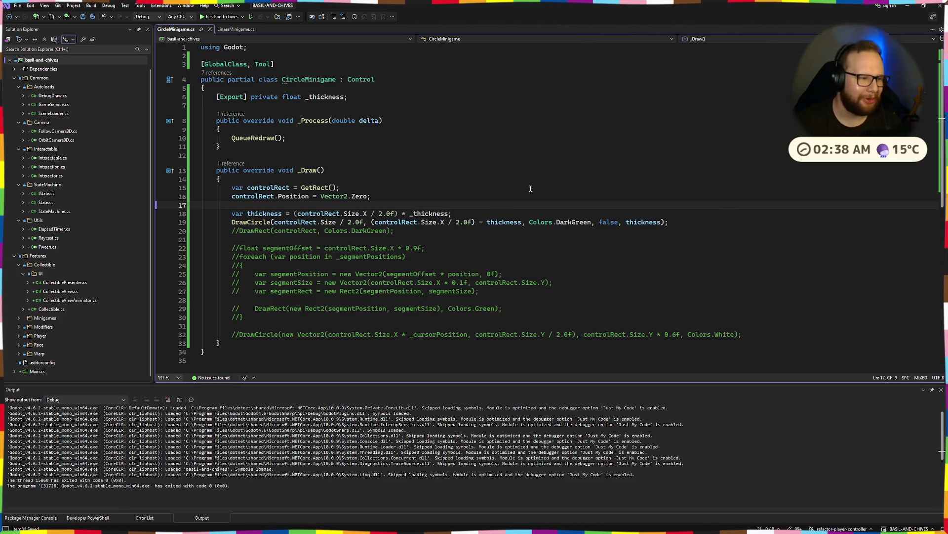
mouse_move(687, 225)
mouse_down()
mouse_move(200, 210)
mouse_move(688, 224)
mouse_up()
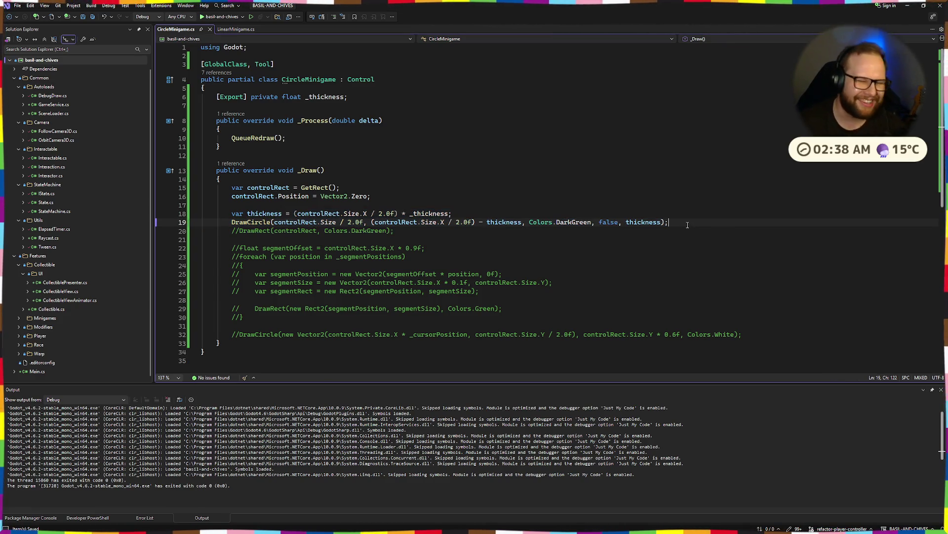
key(Up)
drag(229, 213, 452, 213)
click(491, 216)
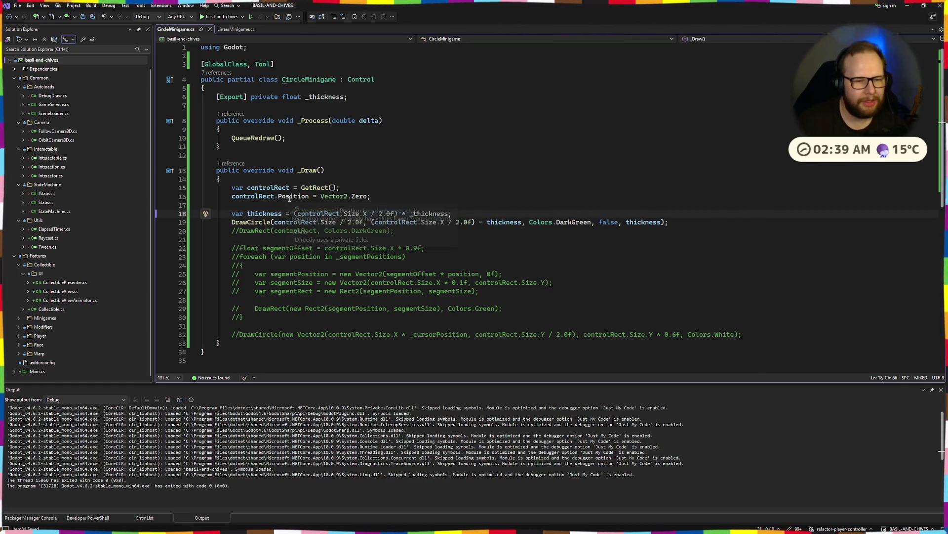
key(ctrl+super+Right)
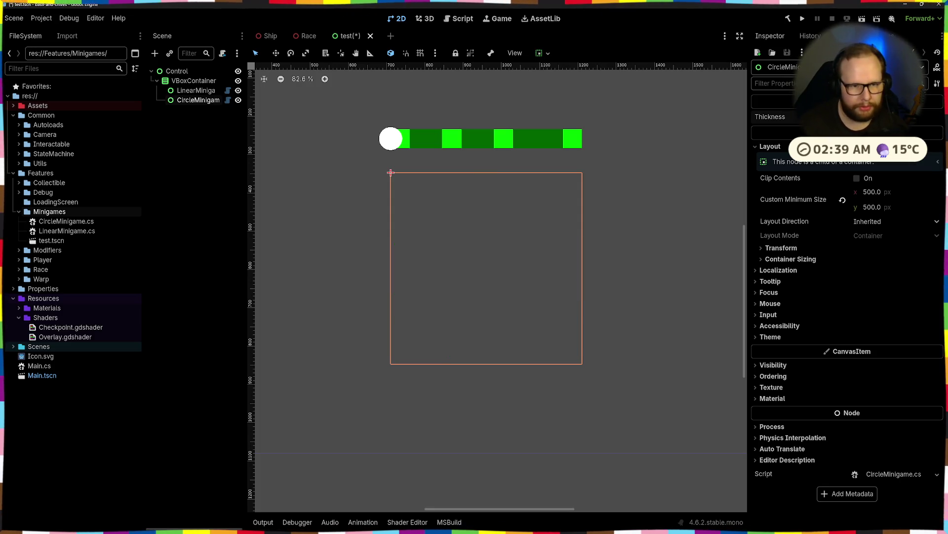
Step: Zoom in and out on the empty minigame box, then return to Visual Studio
scroll(413, 233, up, 5)
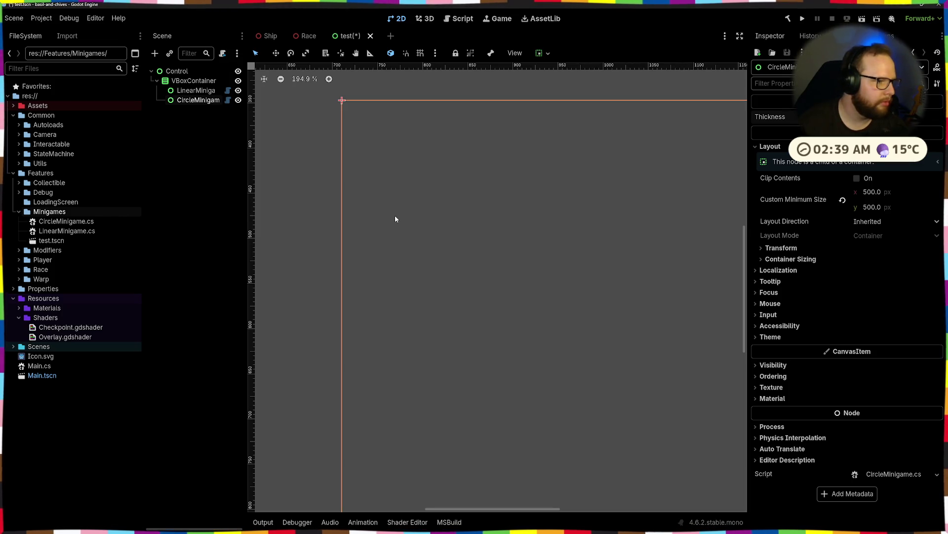
scroll(431, 200, down, 3)
key(alt+Tab)
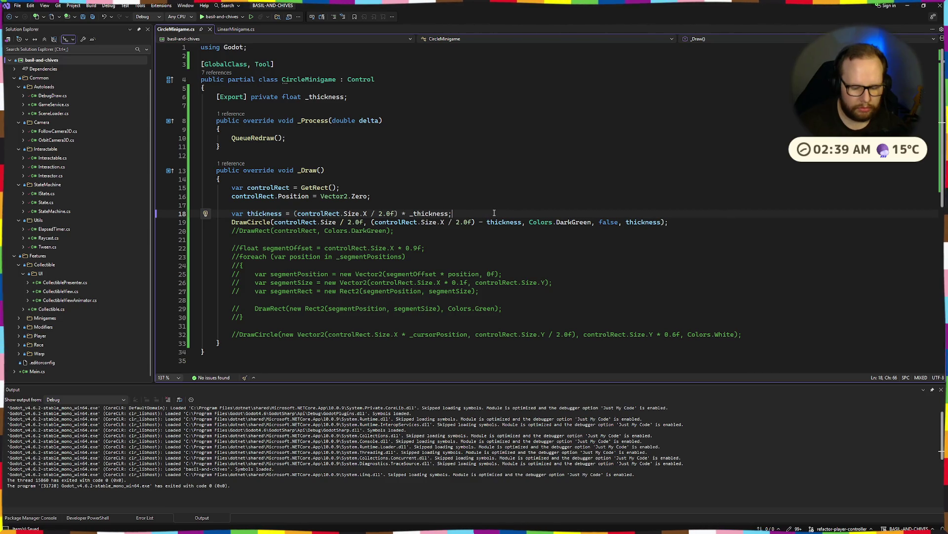
Step: Comment out the thickness line and remove the thickness subtraction from the radius
key(ctrl+k)
key(ctrl+c)
drag(472, 222, 523, 222)
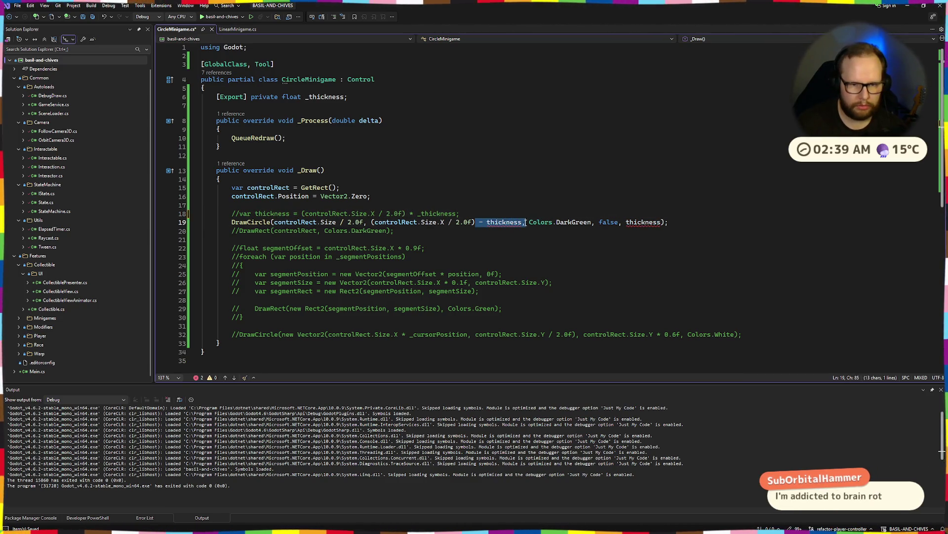
key(BackSpace)
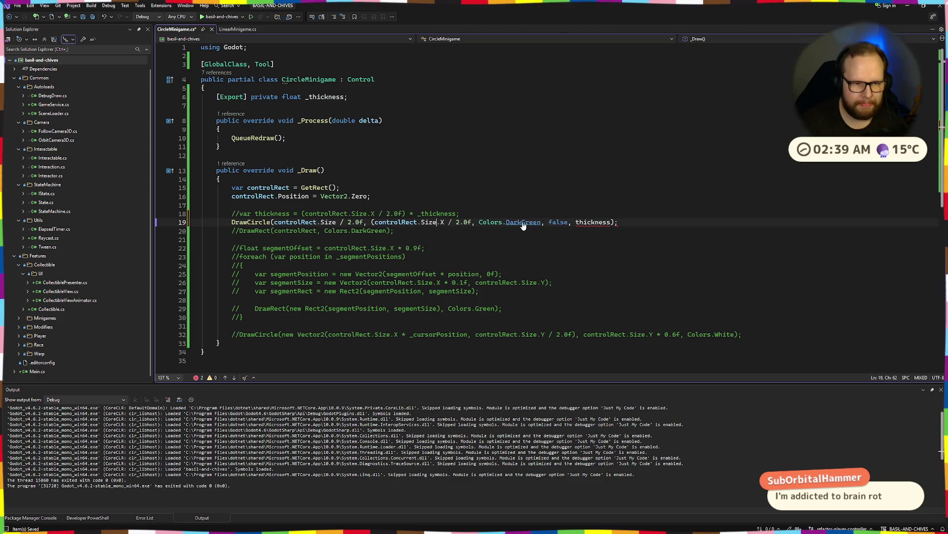
key(ctrl+Left)
key(ctrl+Left)
key(ctrl+Left)
key(BackSpace)
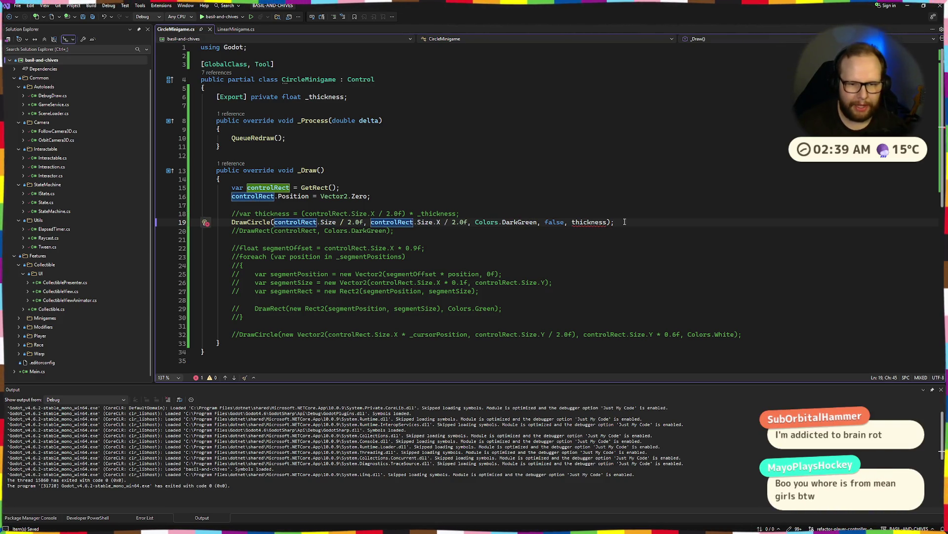
Step: Set the DrawCircle line width to 1f and rebuild the C# project in Godot
drag(573, 222, 610, 223)
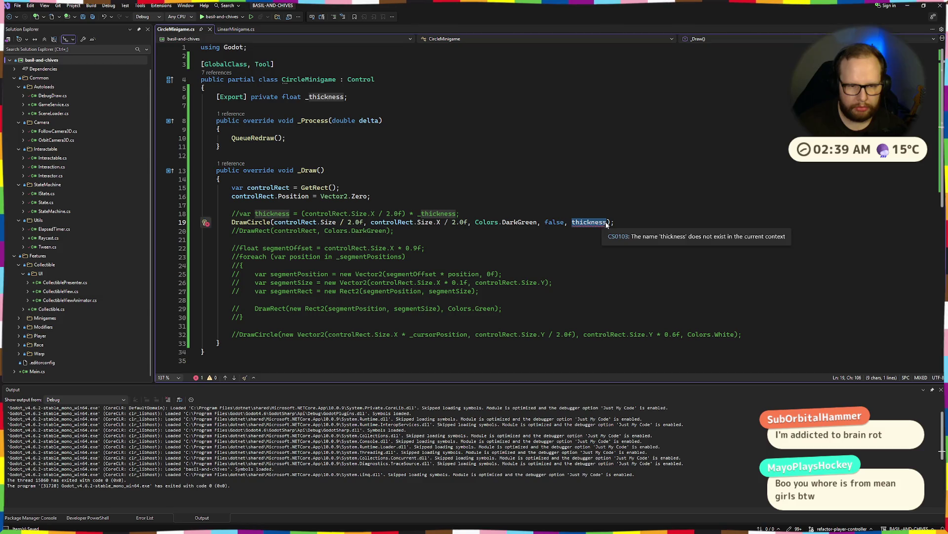
key(BackSpace)
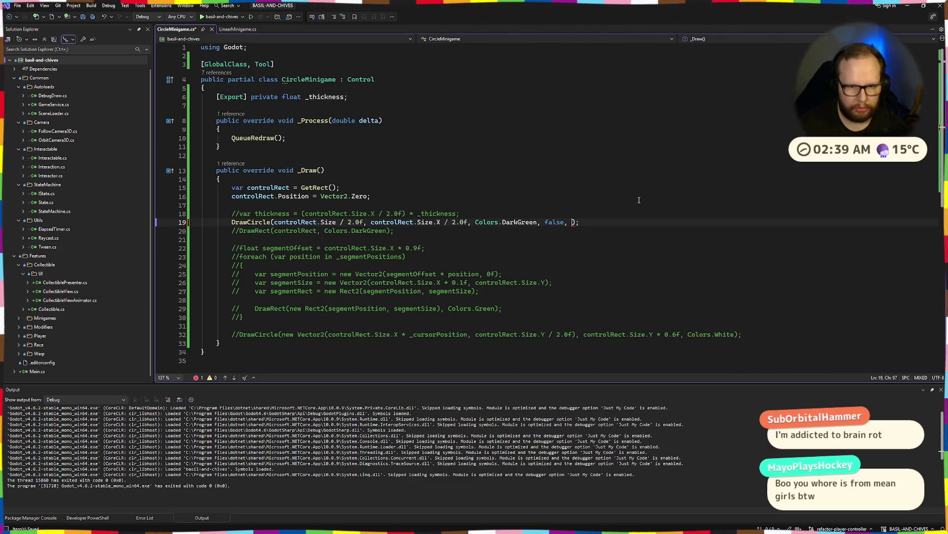
text(1f)
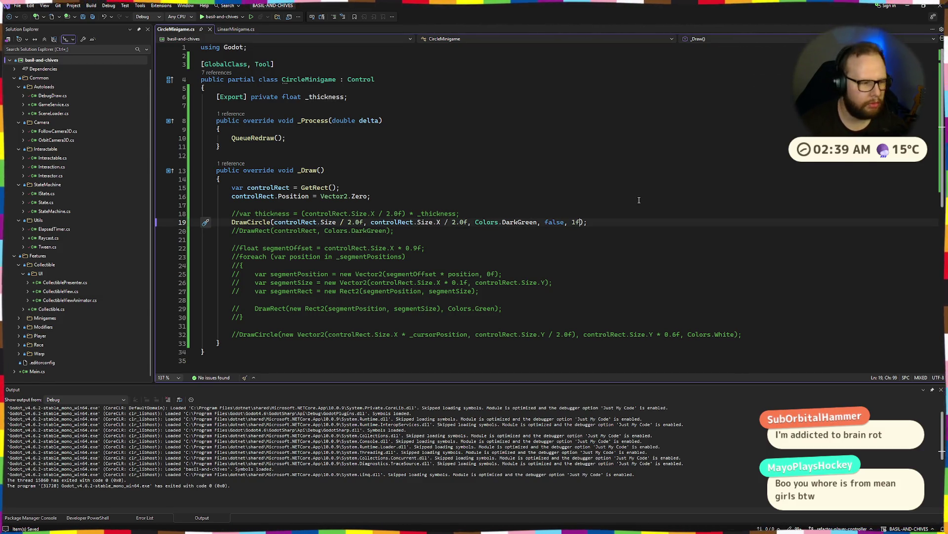
key(ctrl+super+Right)
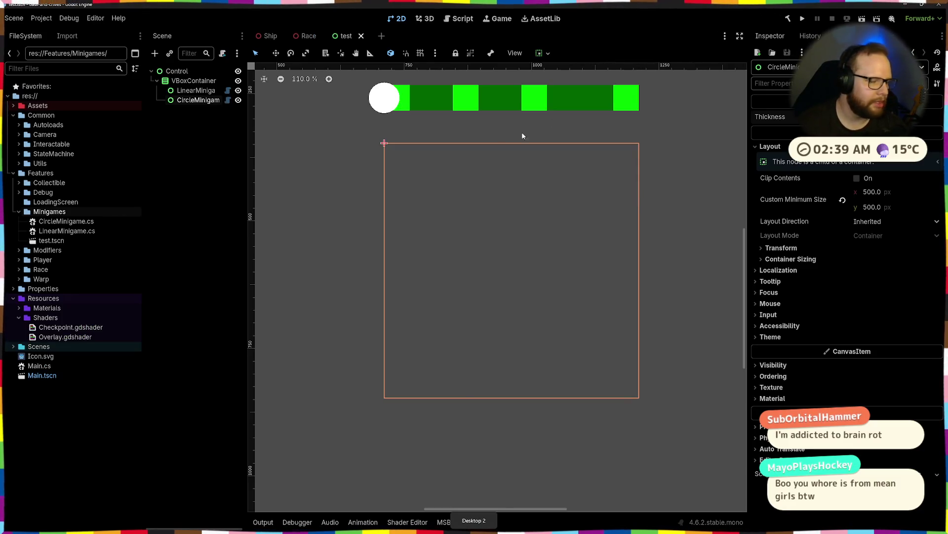
click(788, 19)
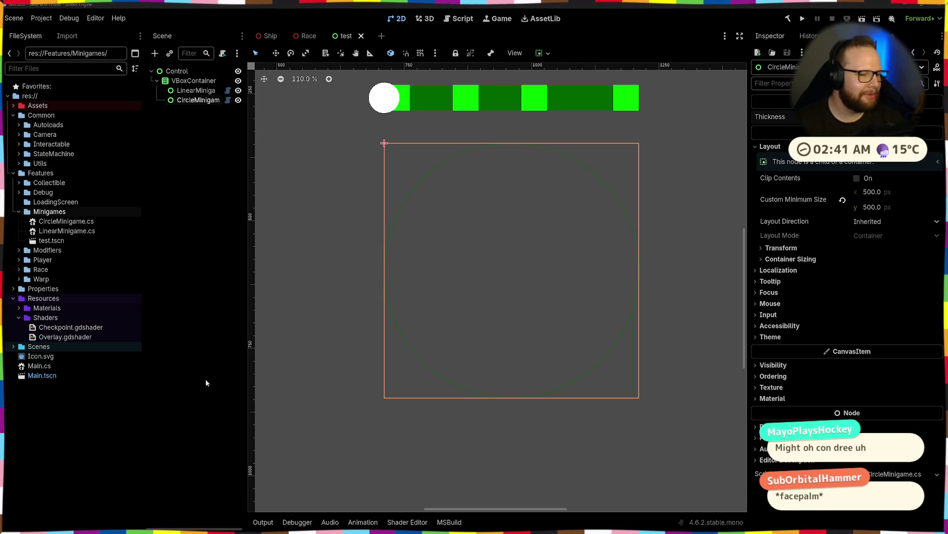
Step: Deselect and reselect the CircleMinigame control so its faint dark-green circle outline refreshes
click(220, 383)
click(452, 269)
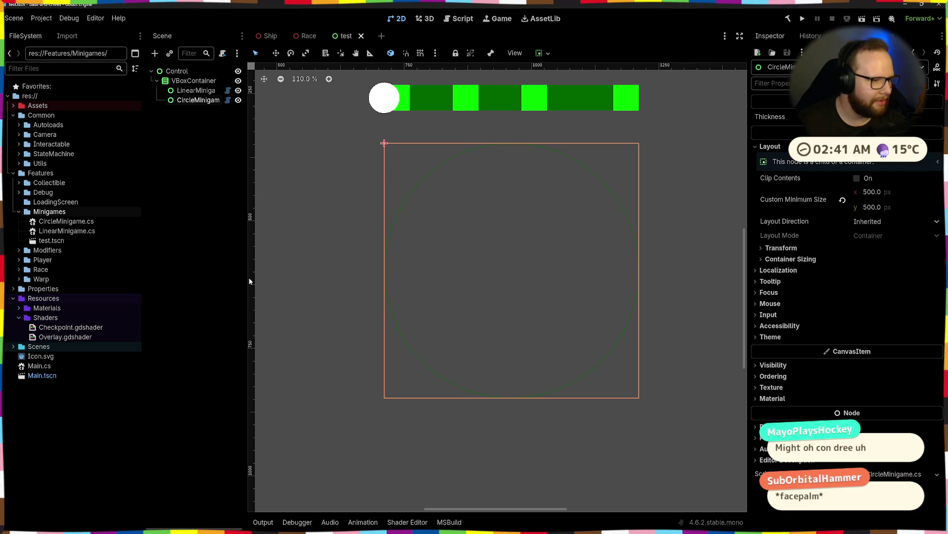
key(alt+Tab)
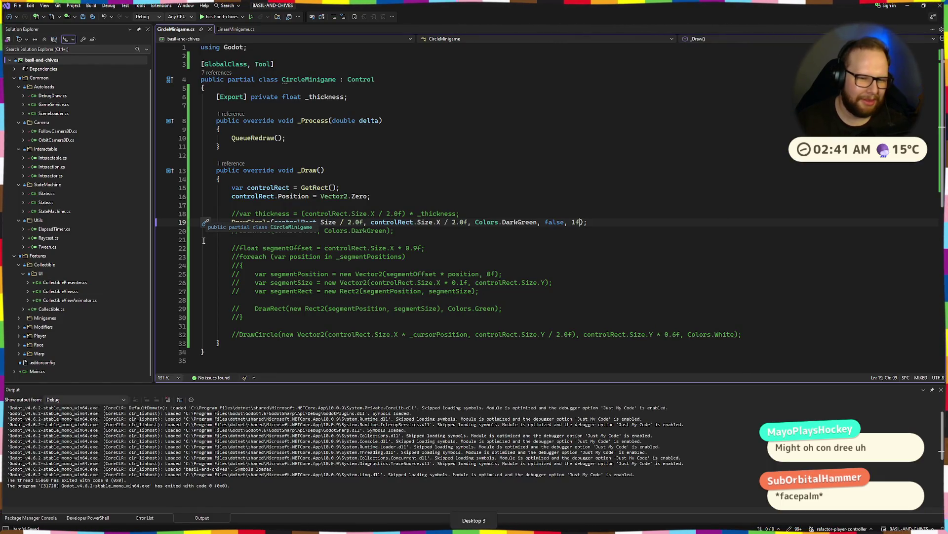
key(alt+Tab)
key(alt+Tab)
key(alt+Tab)
key(ctrl+super+Right)
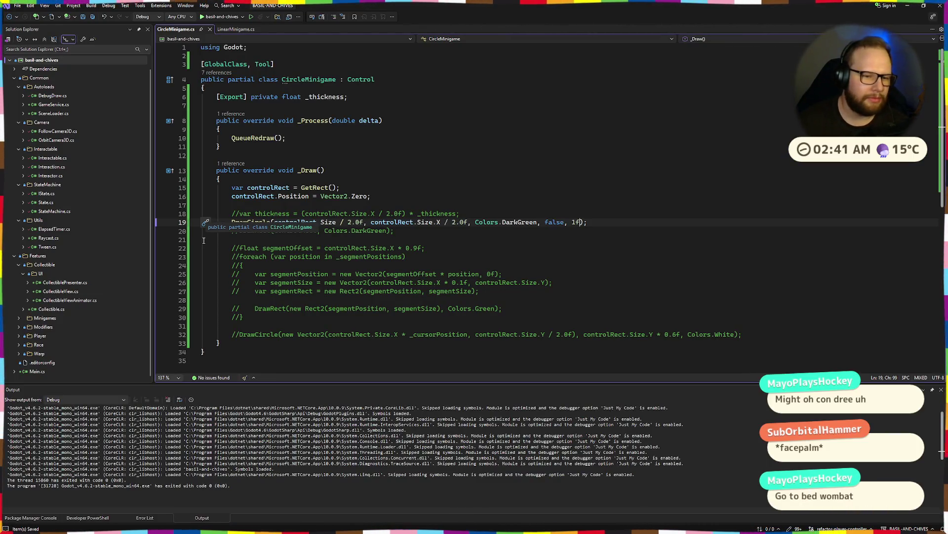
click(452, 158)
key(ctrl+super+Left)
key(ctrl+super+Right)
key(ctrl+super+Left)
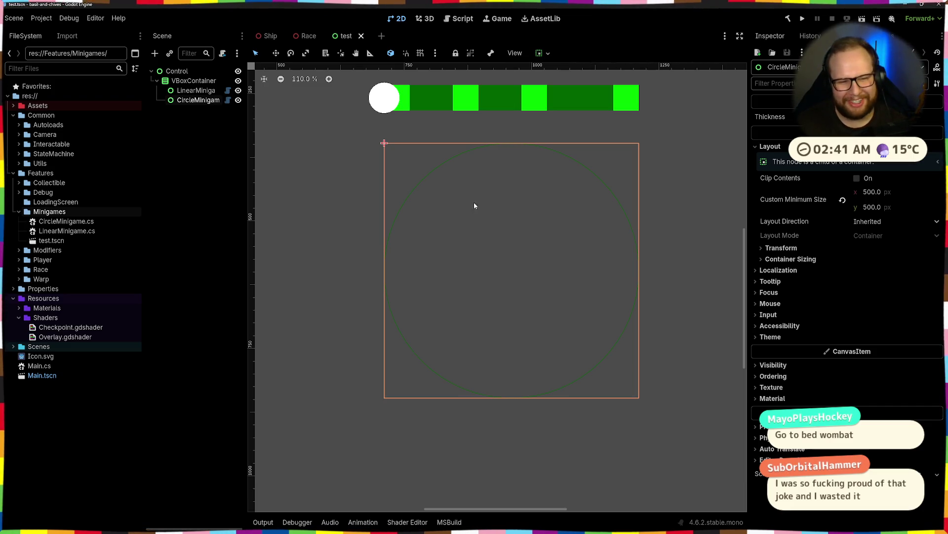
key(alt+Tab)
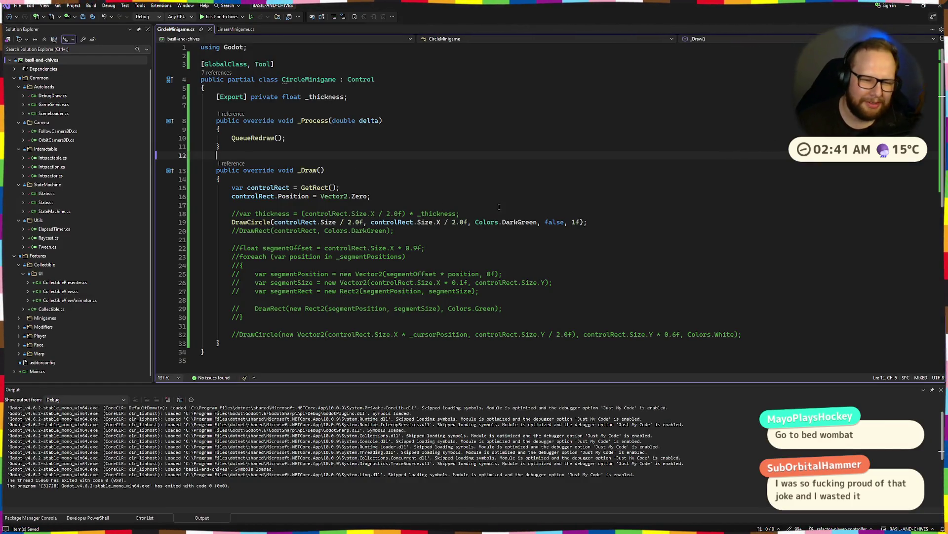
click(496, 213)
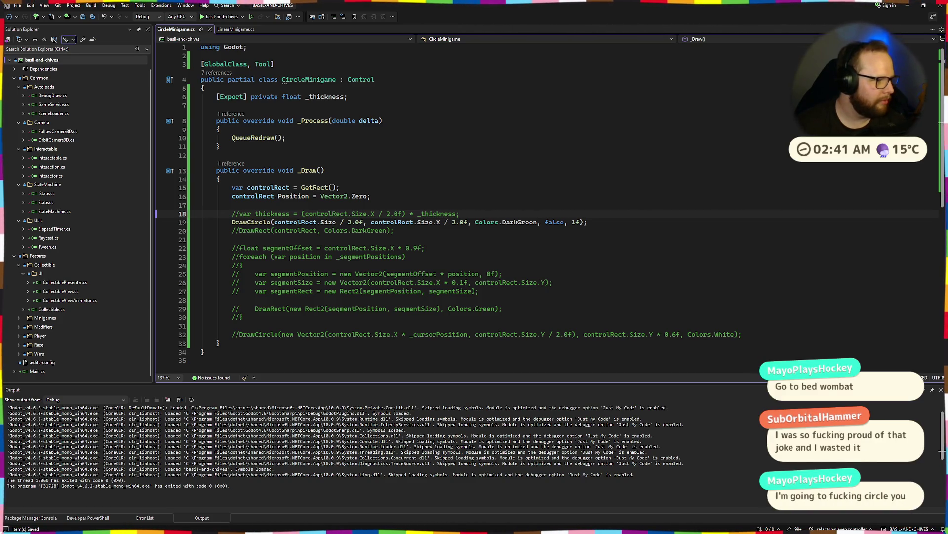
click(550, 178)
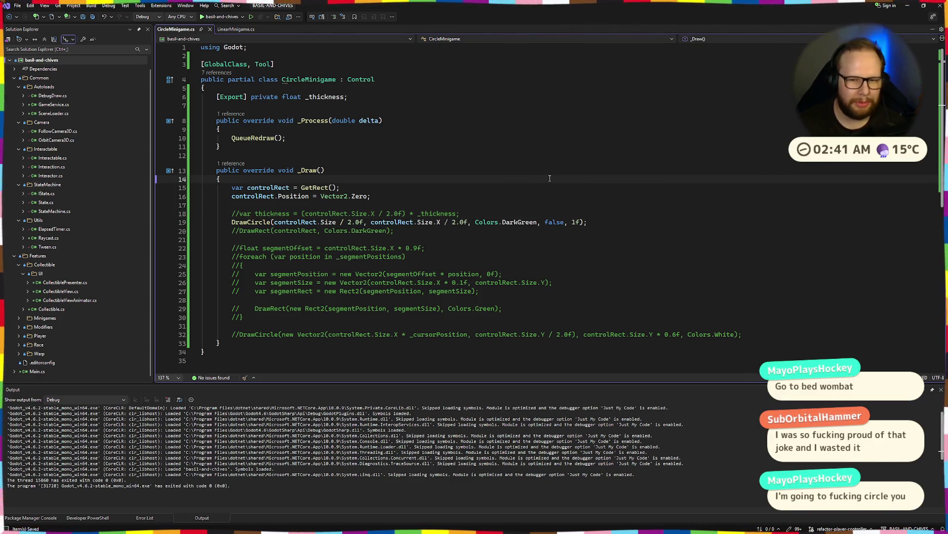
key(ctrl+super+Right)
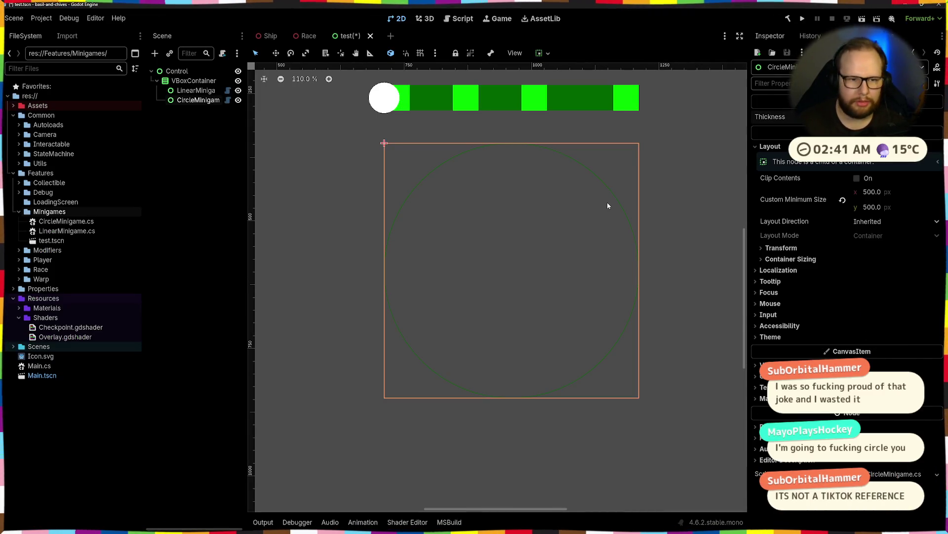
key(ctrl+super+Right)
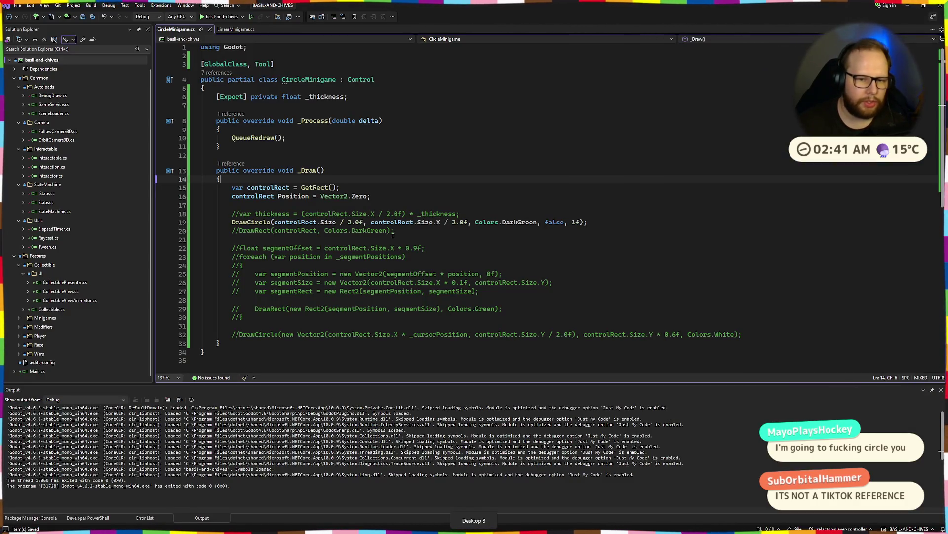
Step: Change the DrawCircle line width on line 19 from 1f to 10f and rebuild in Godot
click(575, 222)
text(0)
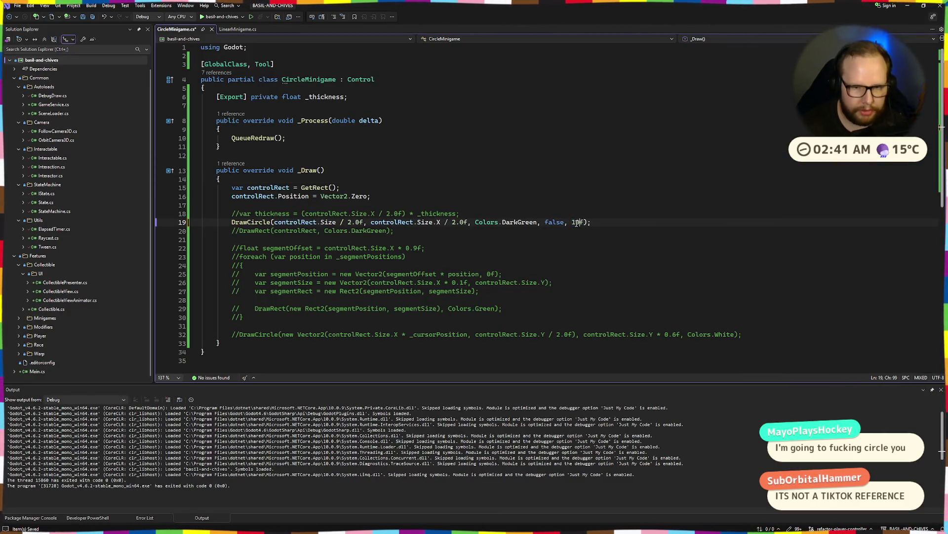
key(ctrl+super+Left)
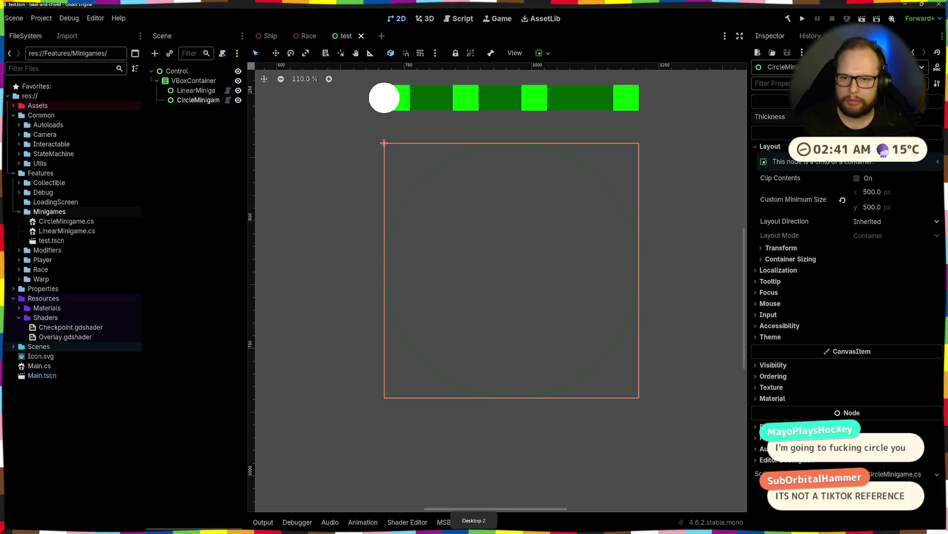
click(788, 20)
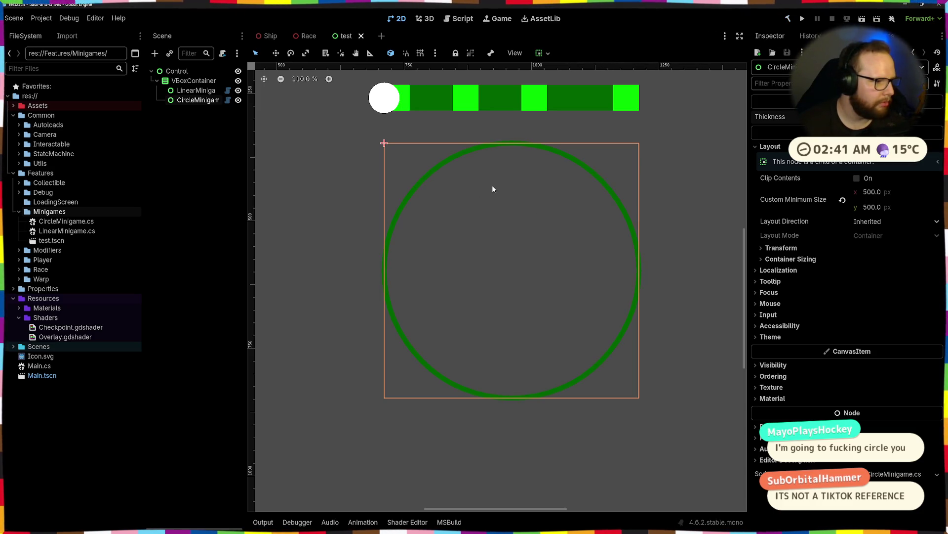
key(ctrl+super+Right)
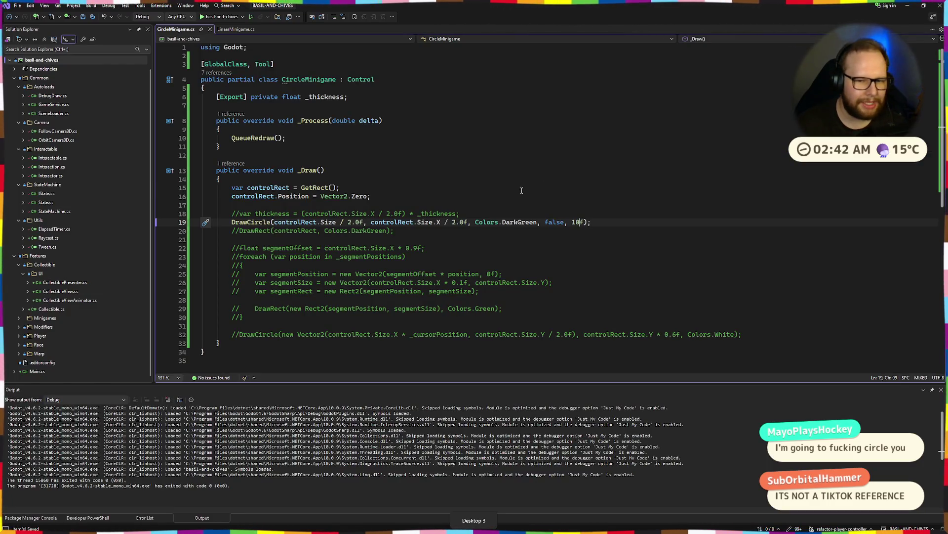
double_click(435, 214)
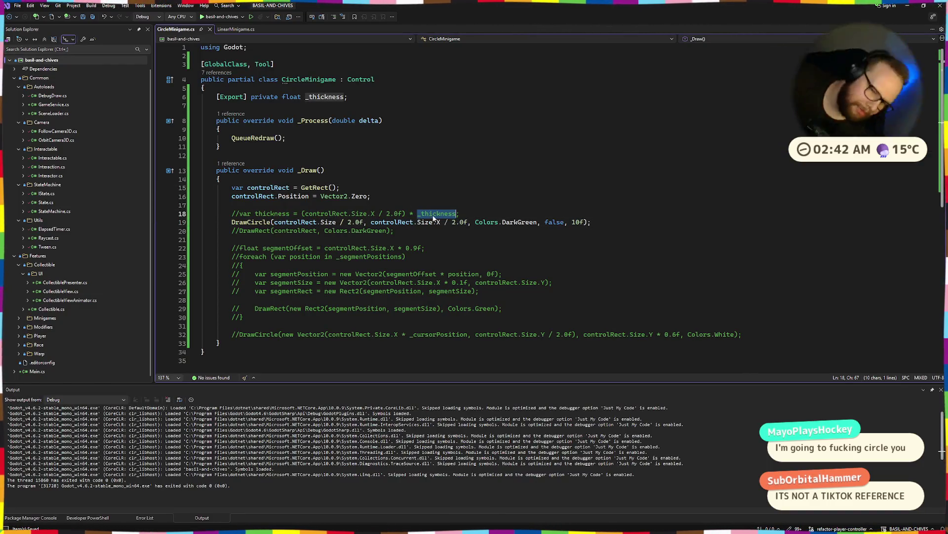
key(Up)
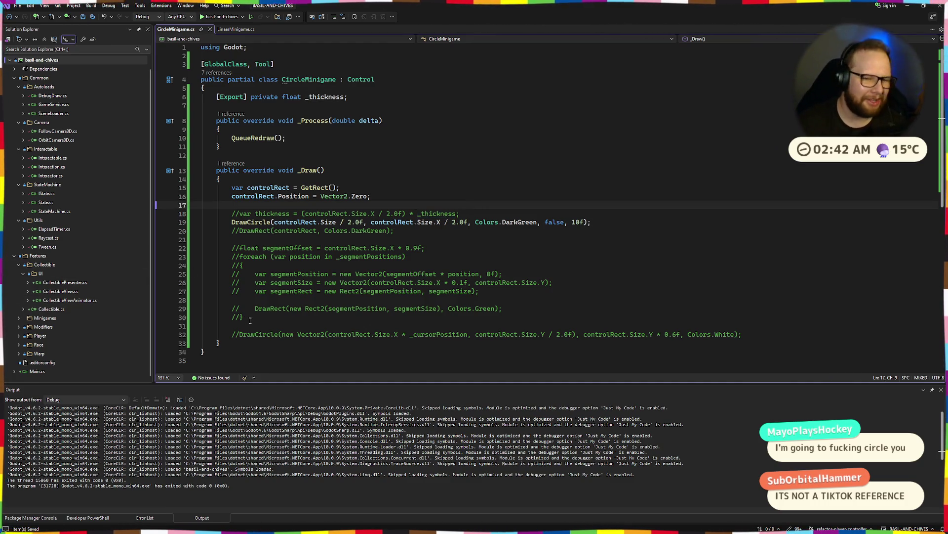
drag(302, 213, 458, 215)
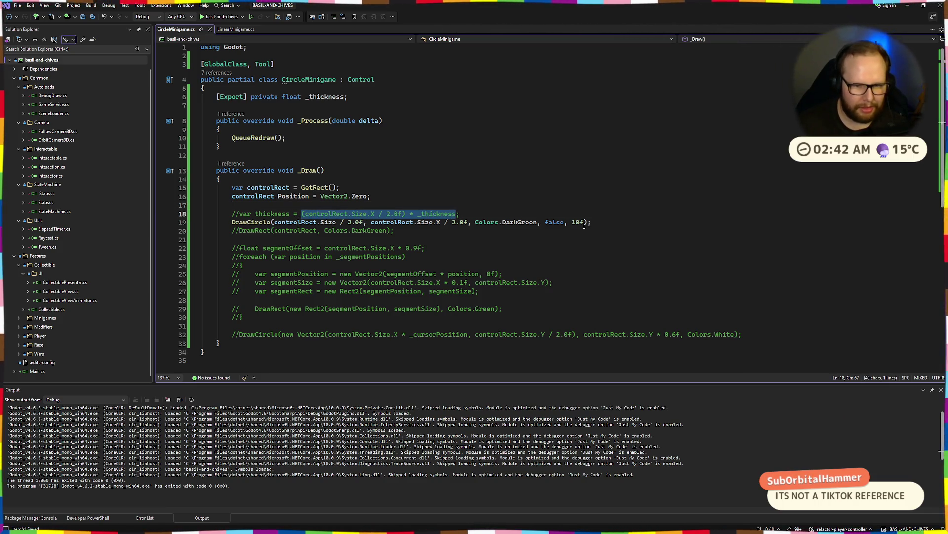
click(517, 214)
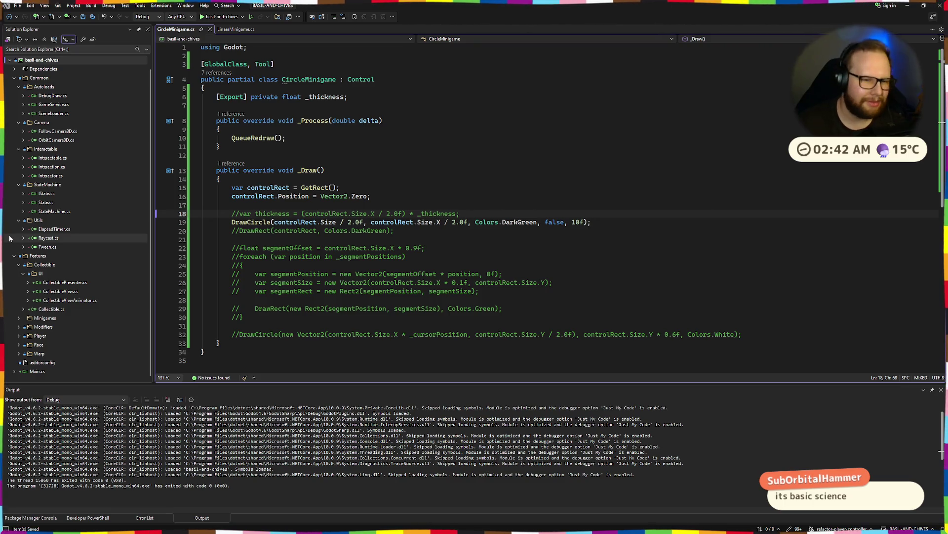
key(ctrl+super+Right)
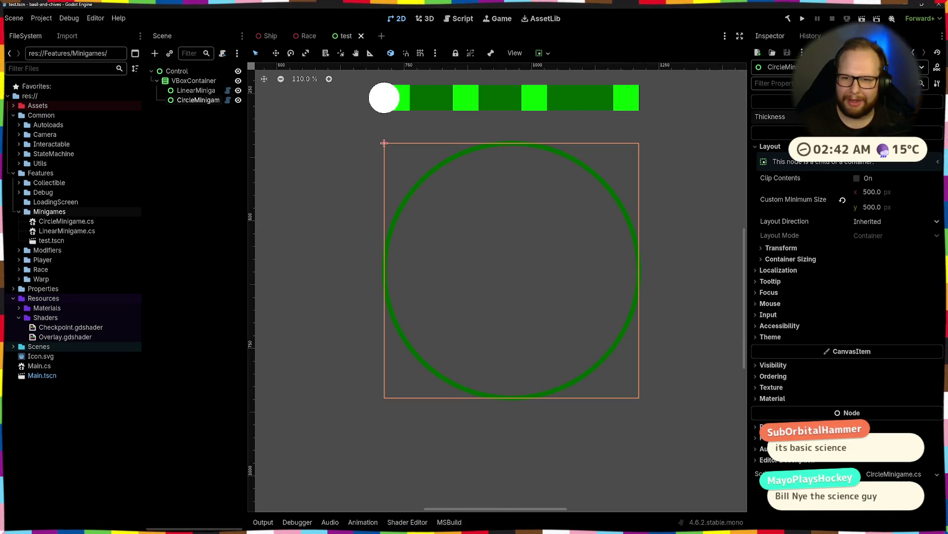
key(ctrl+super+Left)
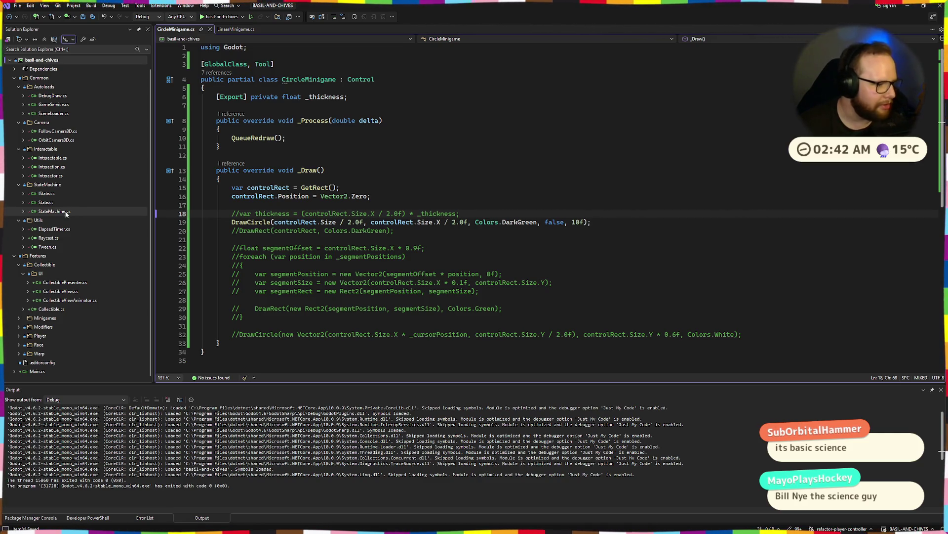
key(Up)
key(Up)
key(Up)
click(236, 214)
key(shift+End)
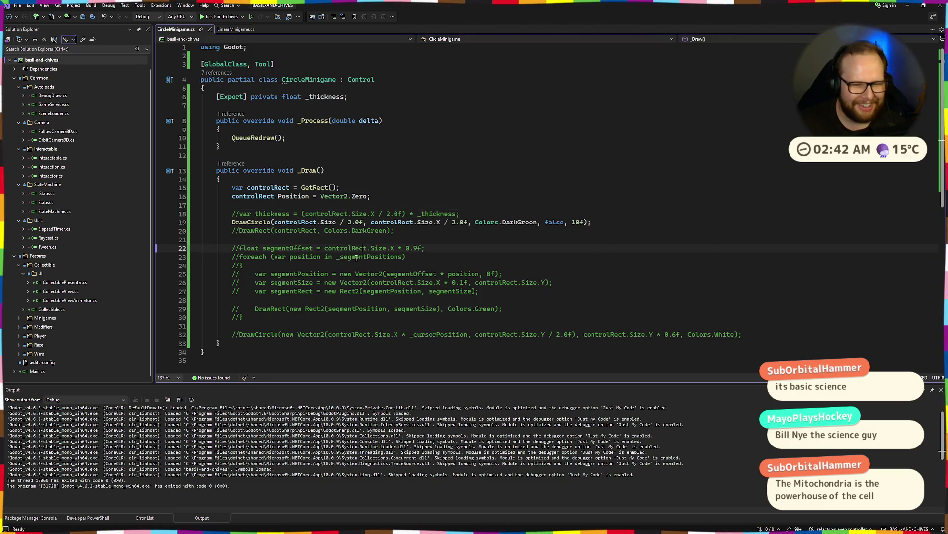
key(alt+Tab)
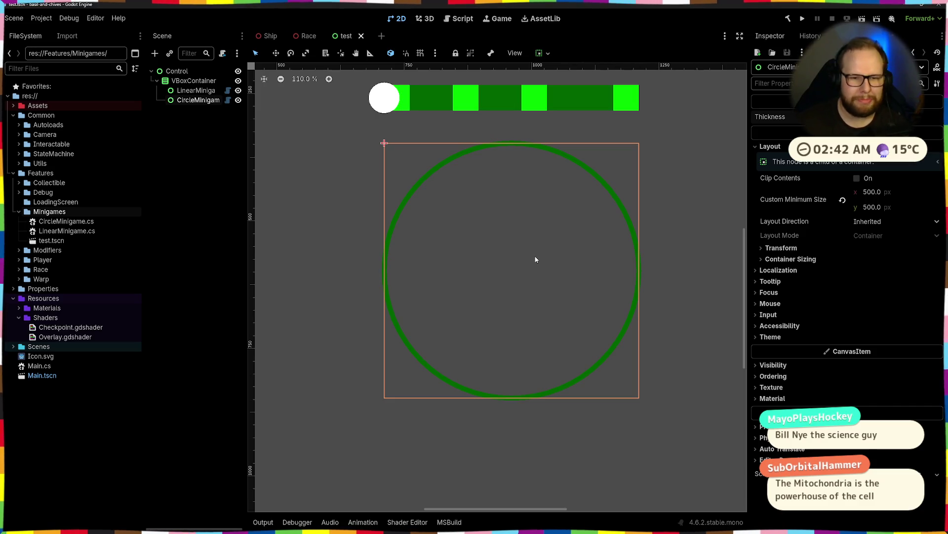
key(ctrl+super+Right)
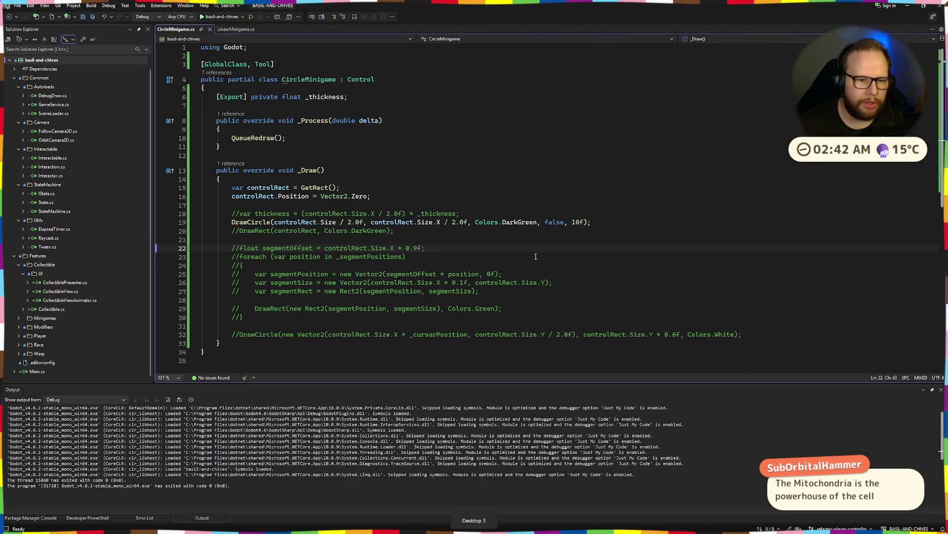
click(482, 214)
key(ctrl+k)
key(ctrl+u)
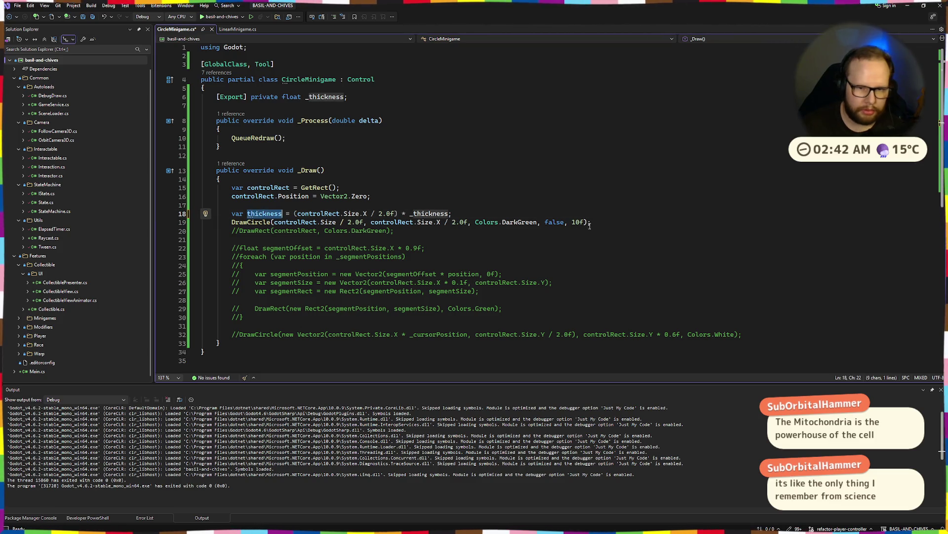
Step: Replace the 10f DrawCircle width with thickness and save the script
drag(569, 222, 583, 223)
text(thickness)
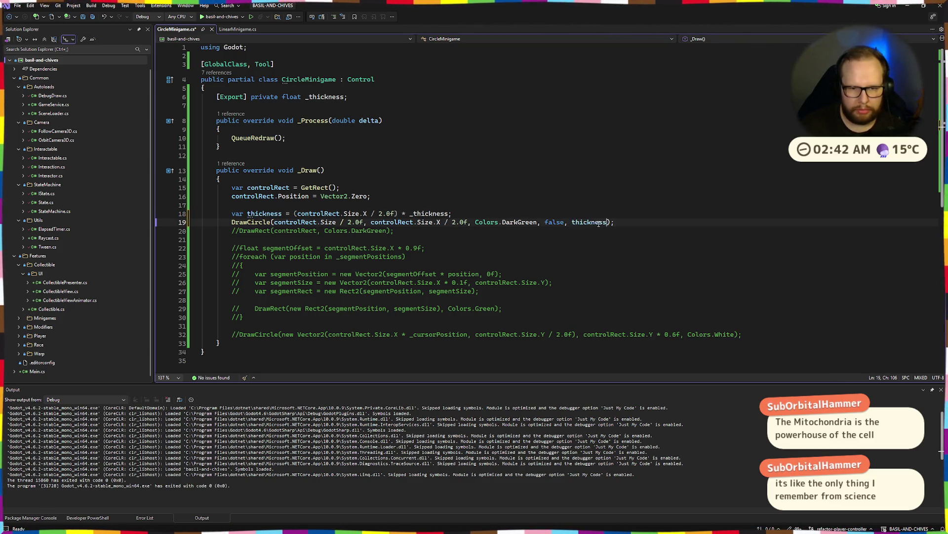
key(ctrl+s)
Step: Bracket the radius (controlRect.Size.X / 2.0f) and subtract thickness from it
click(469, 222)
text())
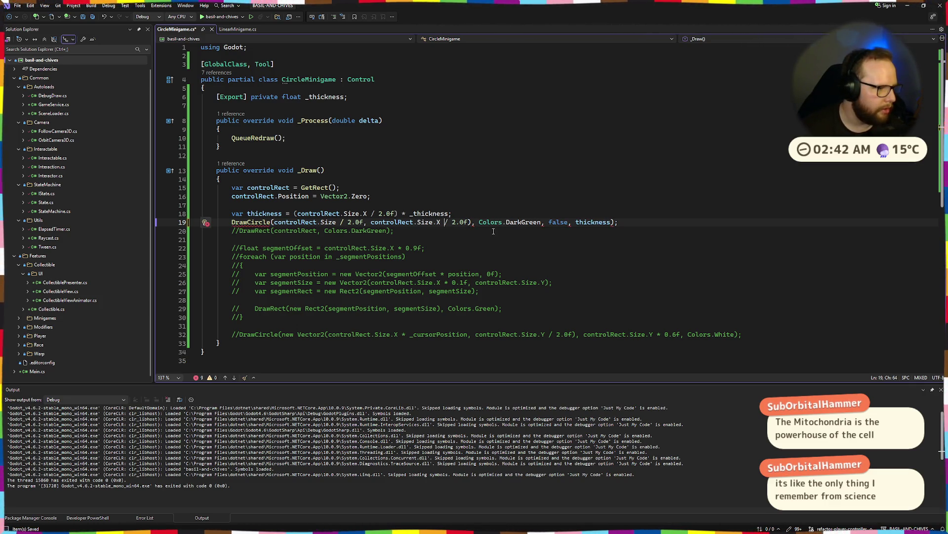
key(ctrl+Left)
key(ctrl+Left)
key(ctrl+Left)
text(()
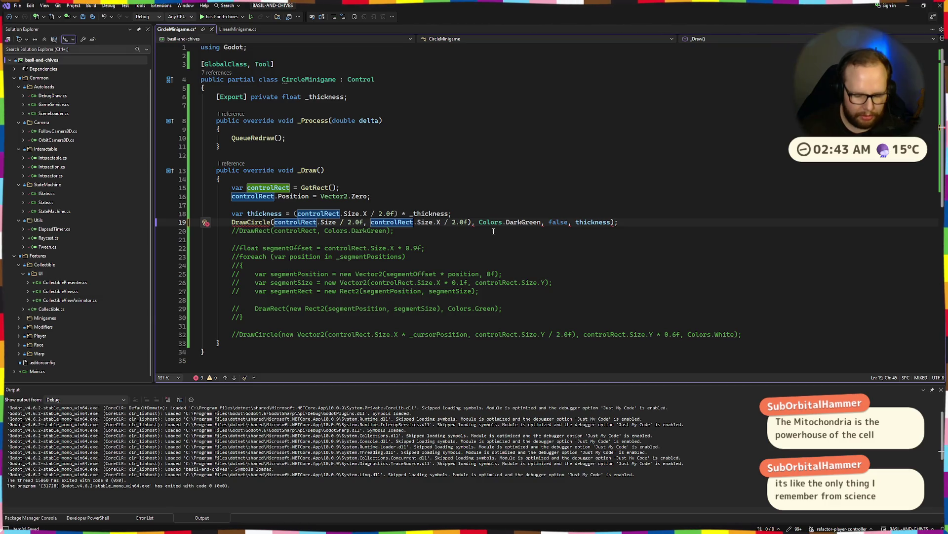
key(ctrl+Right)
key(ctrl+Right)
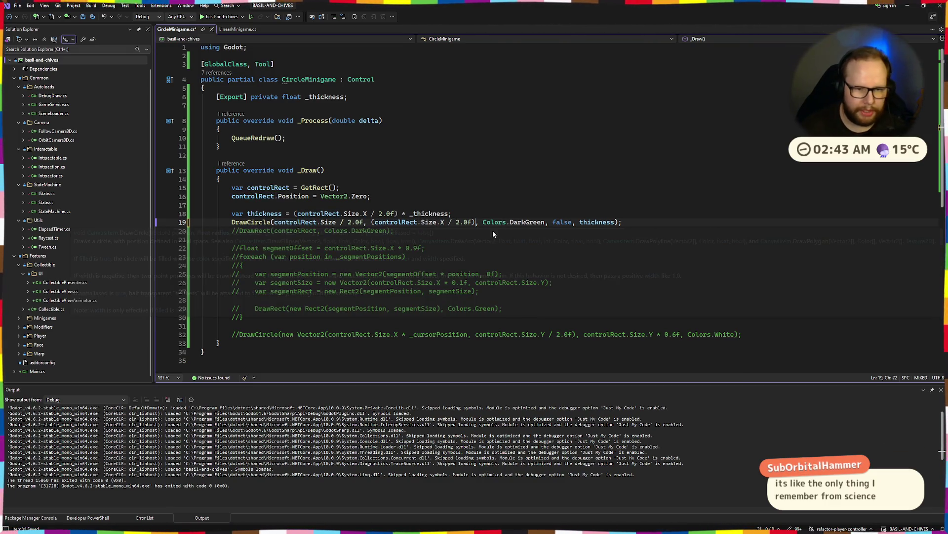
key(ctrl+Right)
key(ctrl+Right)
key(ctrl+Right)
text(-)
text( thickness)
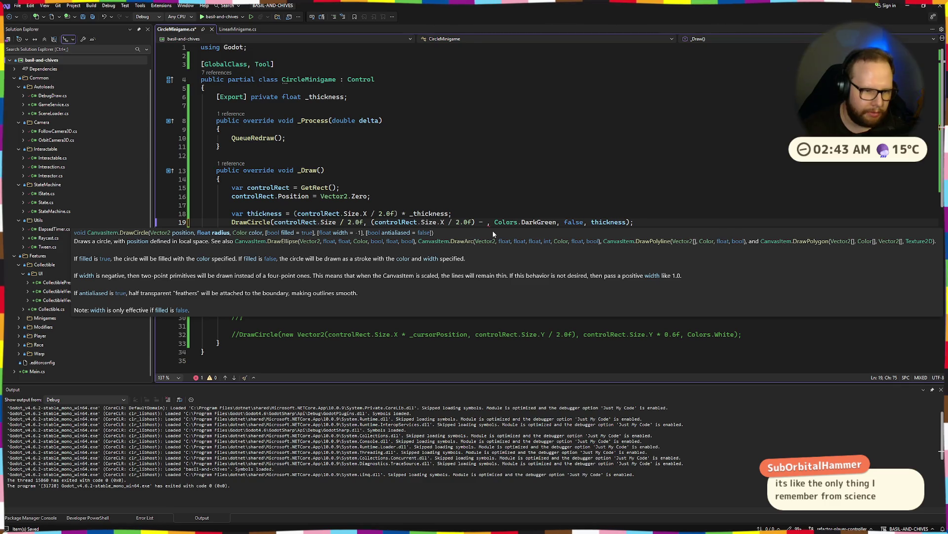
key(alt+Tab)
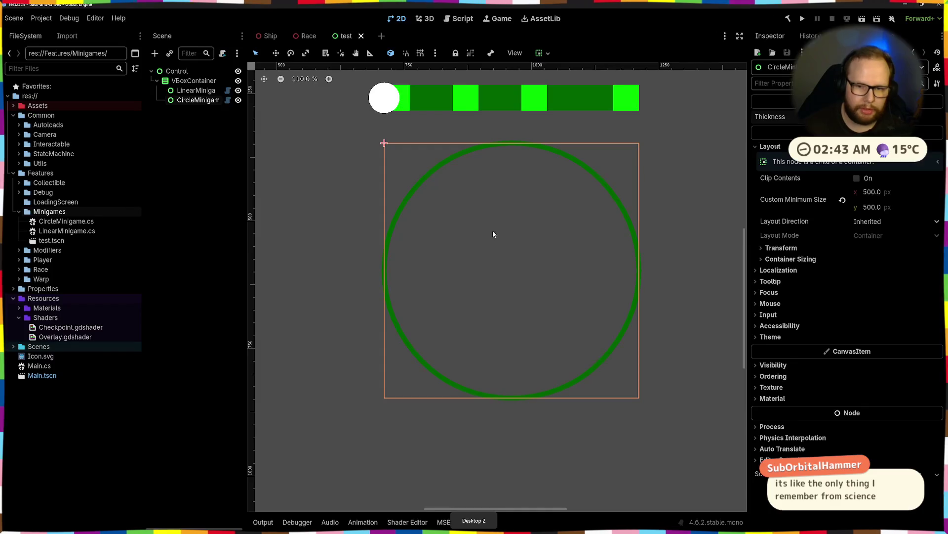
Step: Rebuild in Godot to check the inset ring, then append / 2.0f after thickness in the radius
click(789, 19)
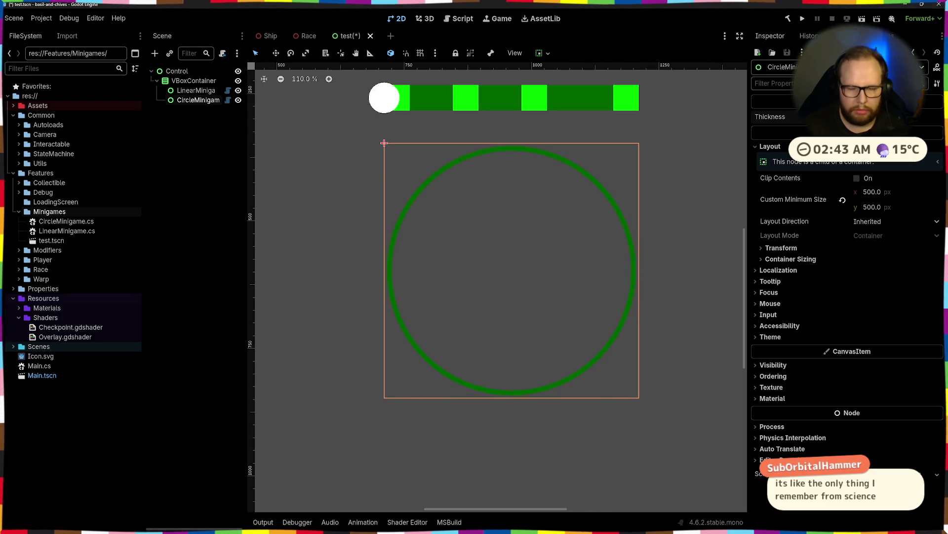
key(alt+Tab)
text(/ 2)
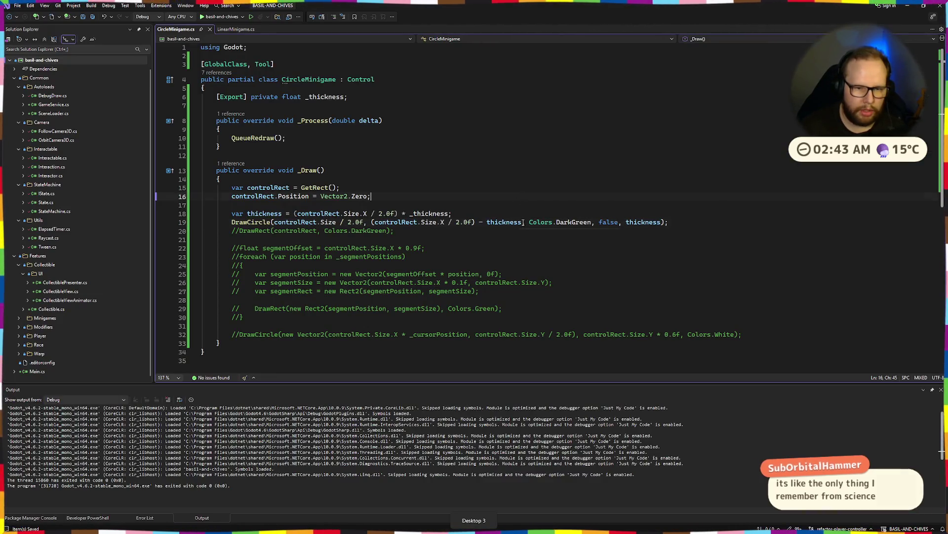
text(.0f)
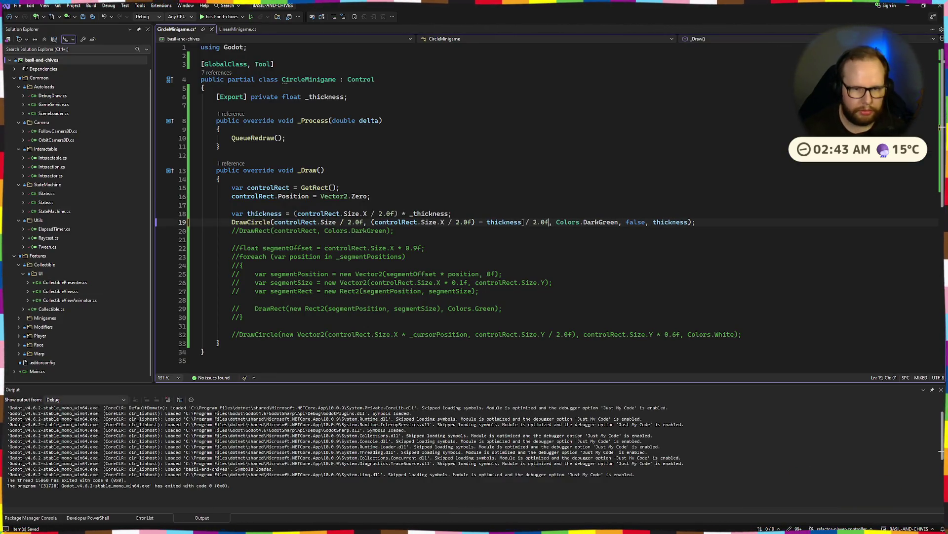
Step: Rebuild in Godot to view the half-thickness radius offset, then return to the thickness [Export] line
key(alt+Tab)
key(alt+b)
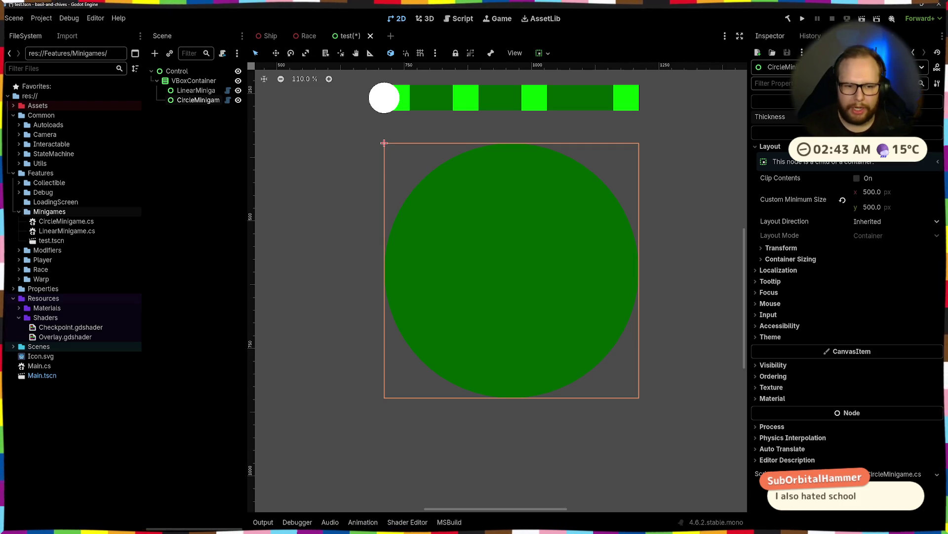
key(alt+Tab)
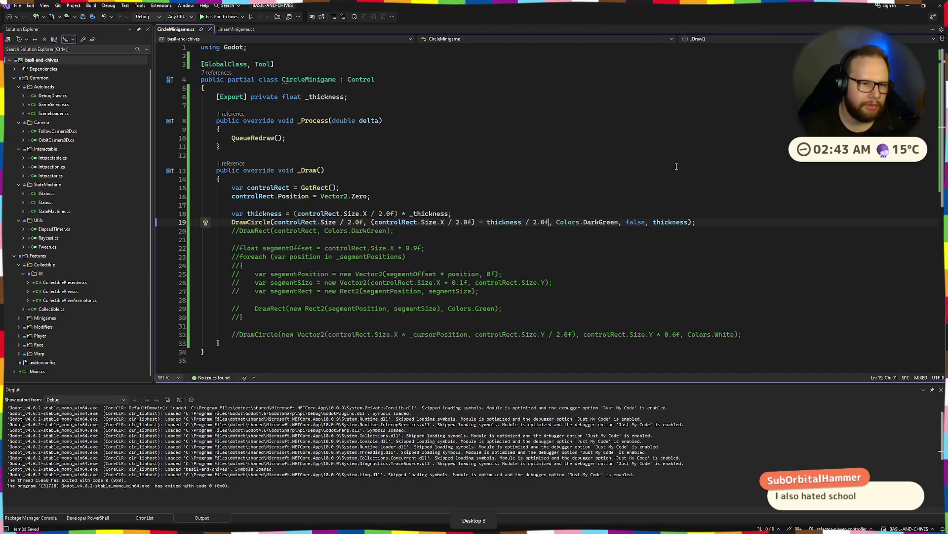
click(259, 97)
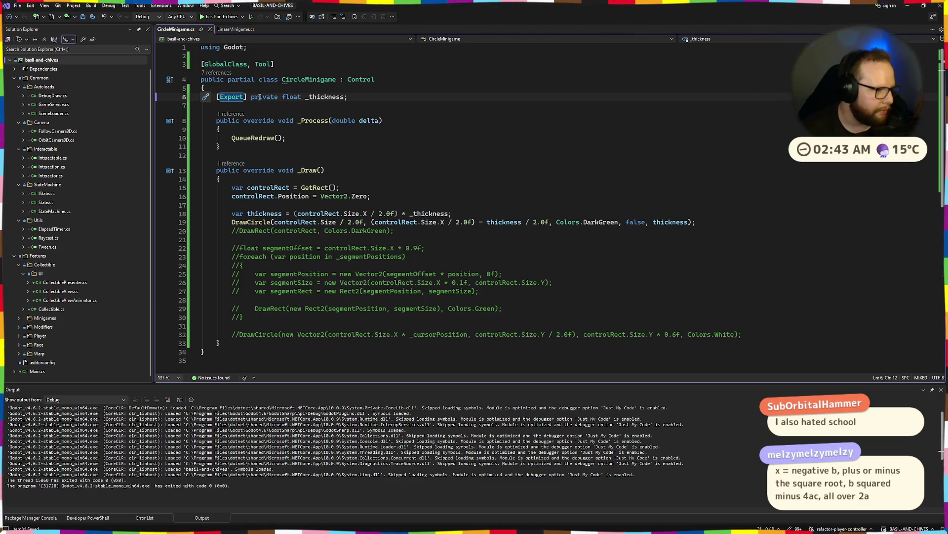
Step: Change _thickness's attribute to [Export(PropertyHint.Range, "0.0,1.0,0.01")] and save
text(()
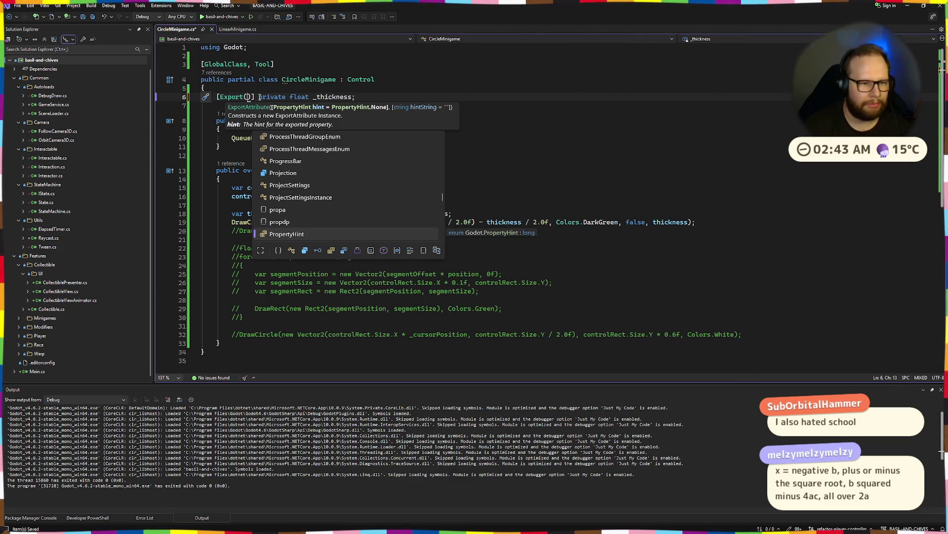
text(prop)
key(Down)
key(Down)
key(Down)
key(Tab)
text(.)
key(Tab)
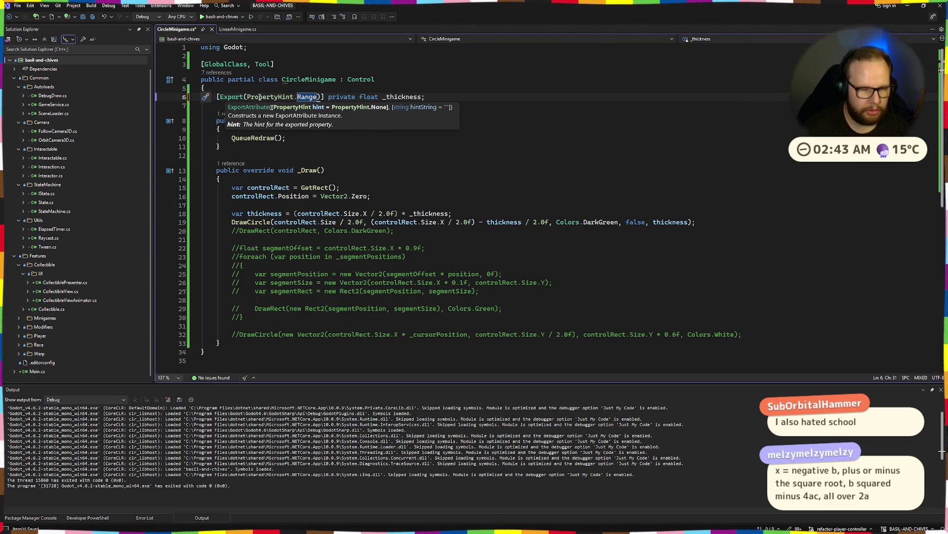
key(Escape)
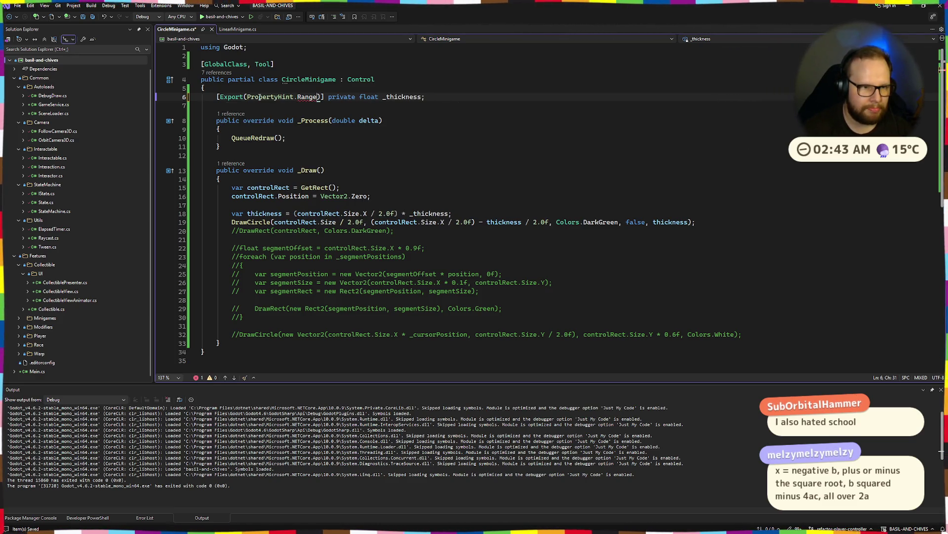
text(, ")
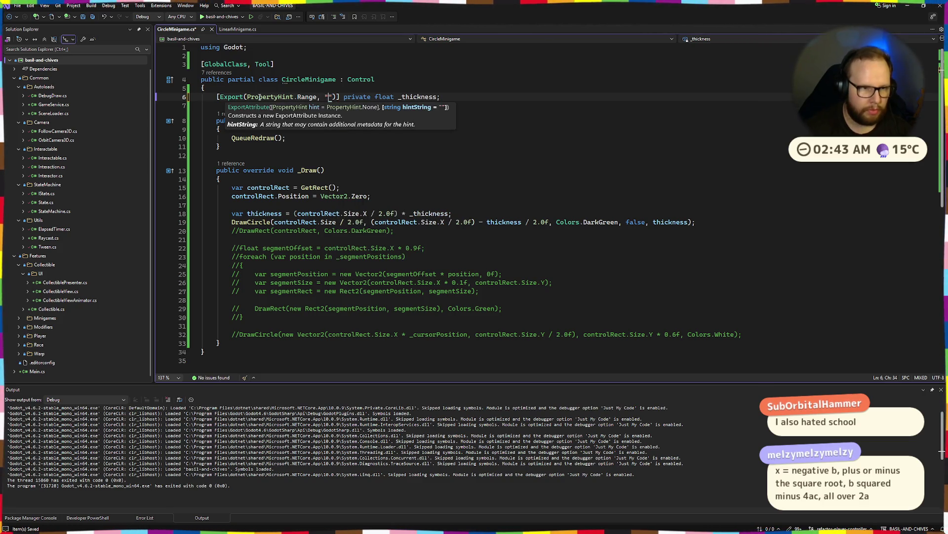
text(0.0)
key(BackSpace)
text(1.0,)
text(0.01)
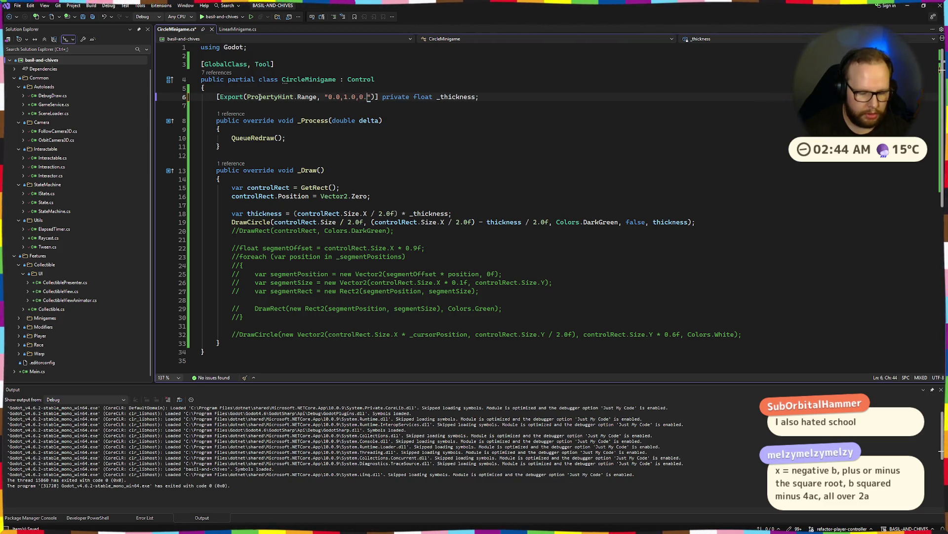
key(ctrl+s)
key(alt+Tab)
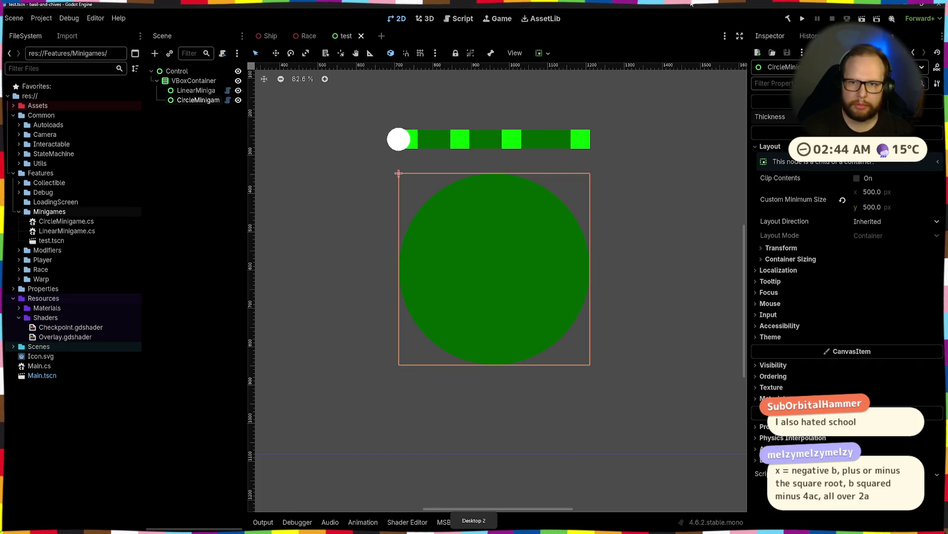
Step: Rebuild and try Thickness at its 1.0 maximum, then smaller and larger values, watching the ring width
click(789, 19)
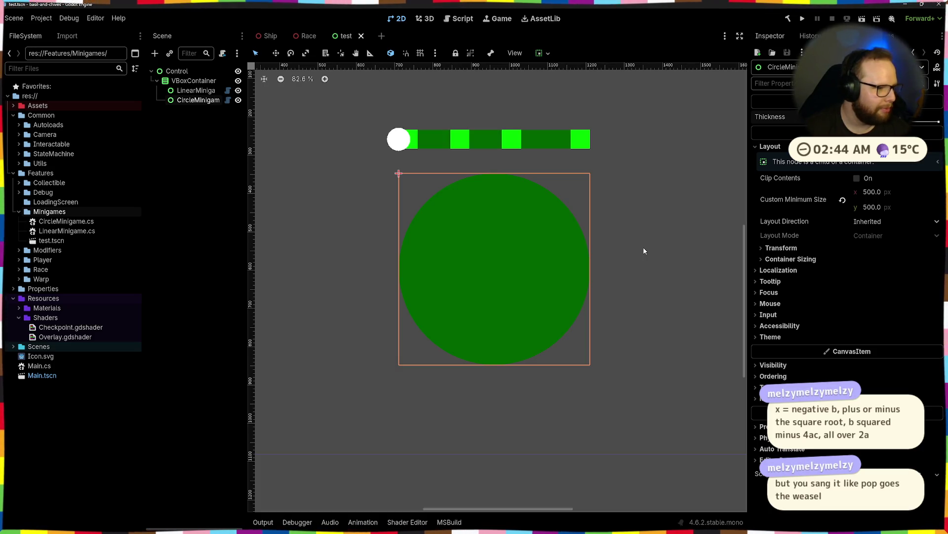
click(941, 122)
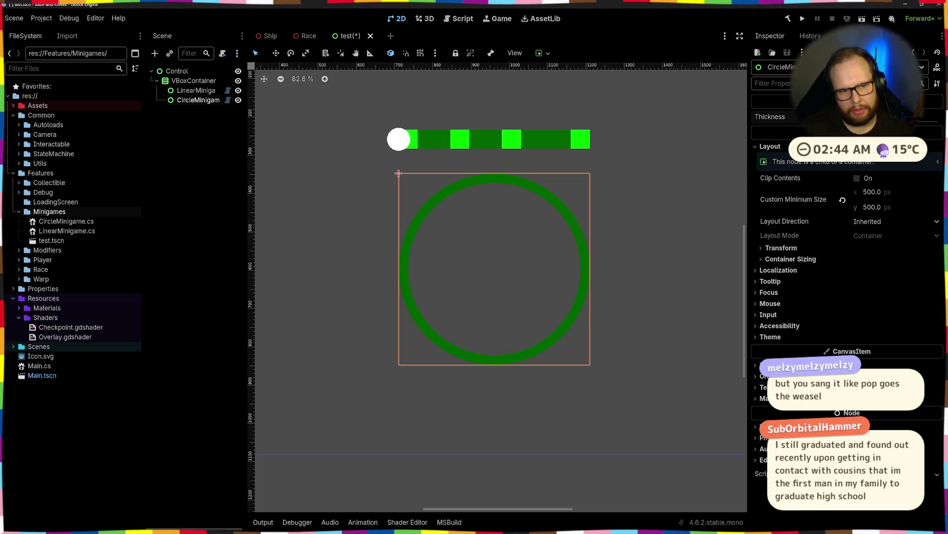
key(alt+Tab)
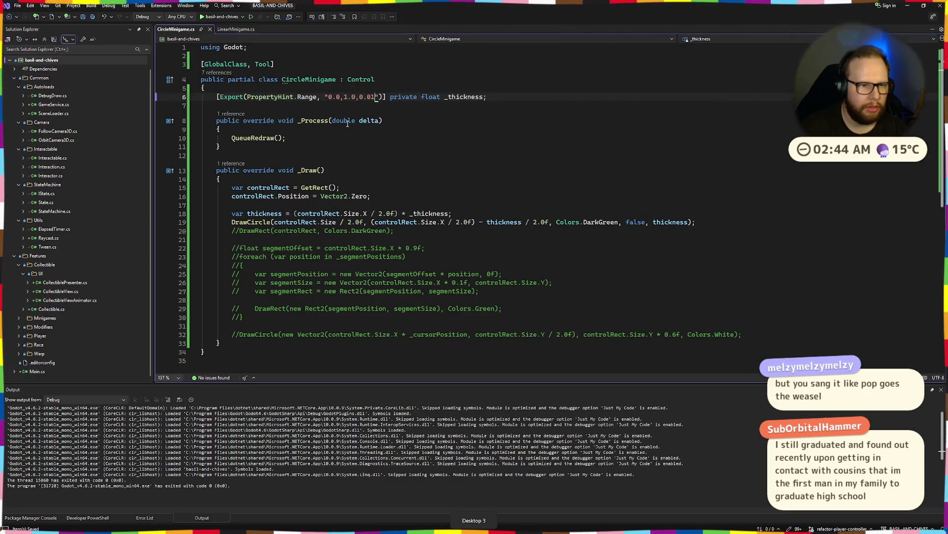
key(alt+Tab)
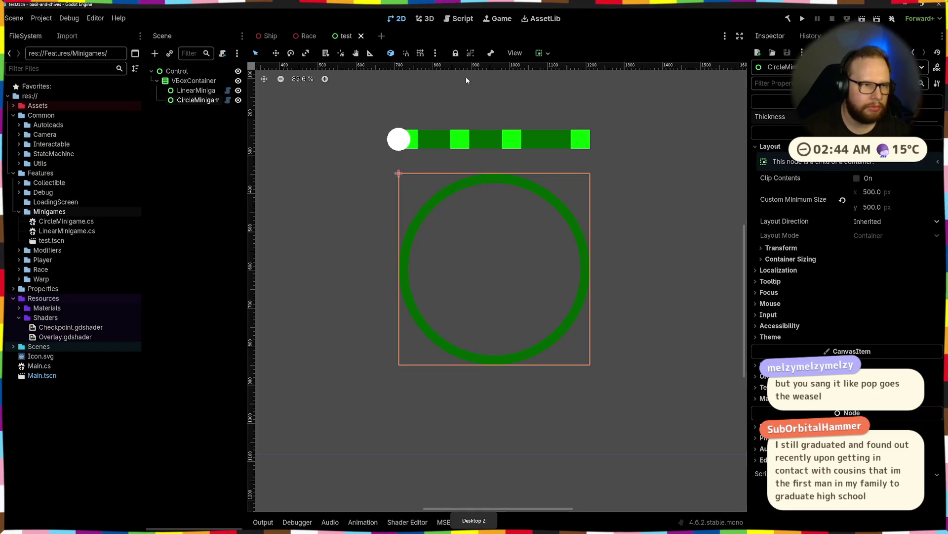
click(791, 19)
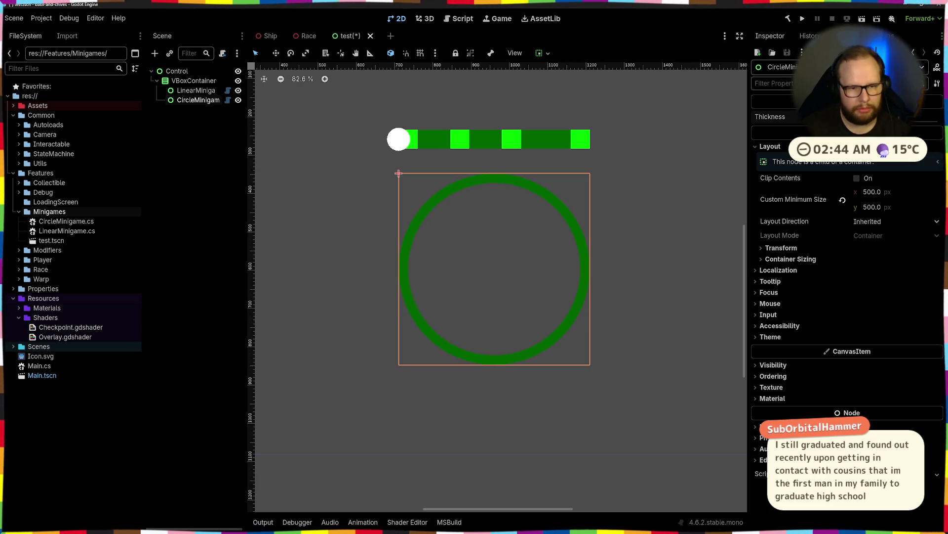
key(Return)
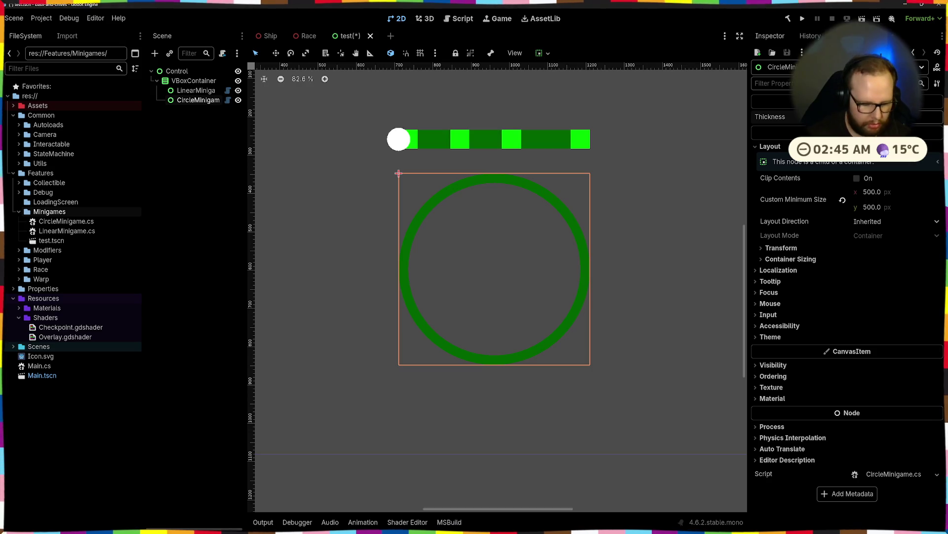
key(Return)
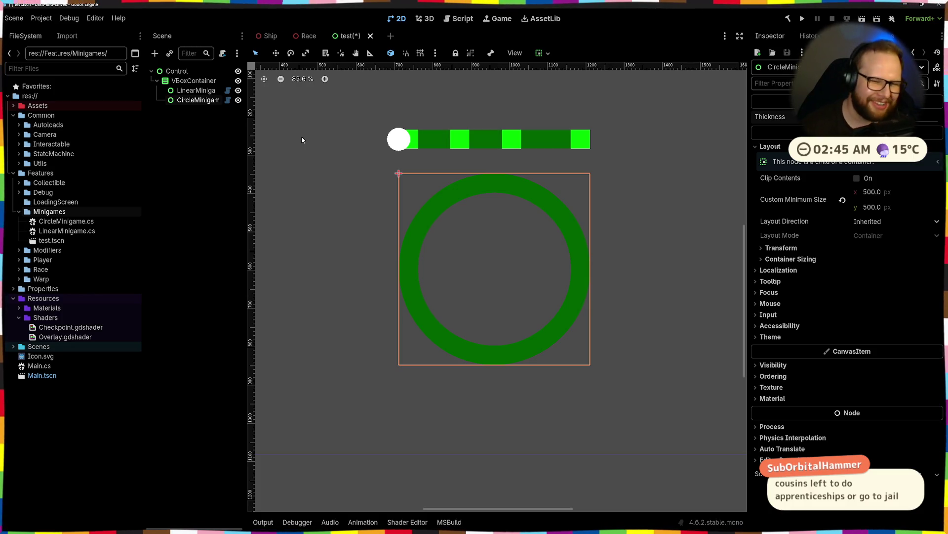
click(354, 131)
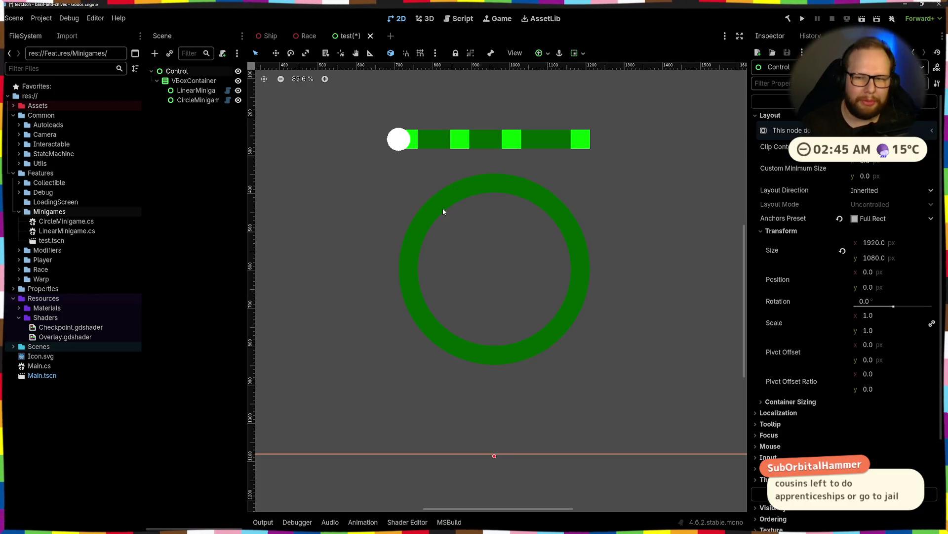
Step: Zoom and pan the canvas to inspect the ring, reselect CircleMinigame, and return to the script
scroll(443, 212, down, 6)
click(469, 224)
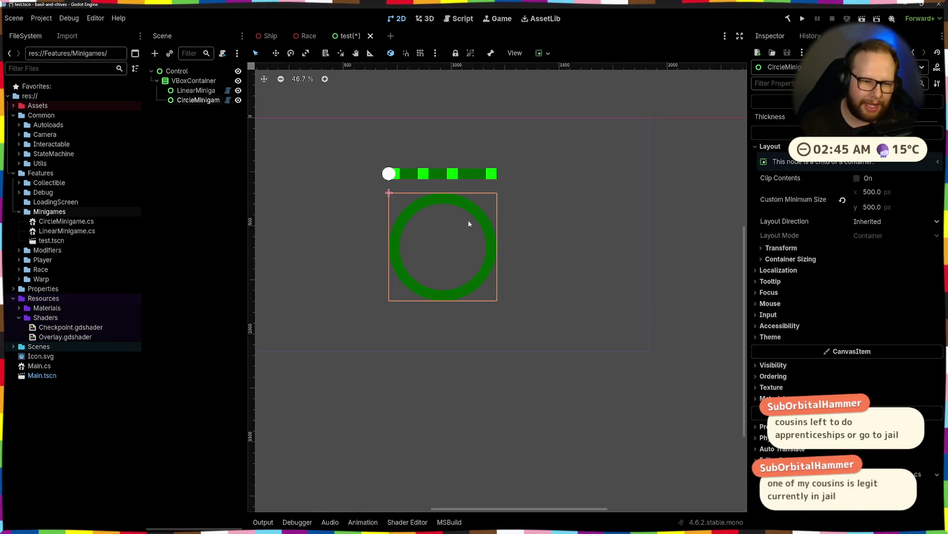
drag(414, 218, 483, 231)
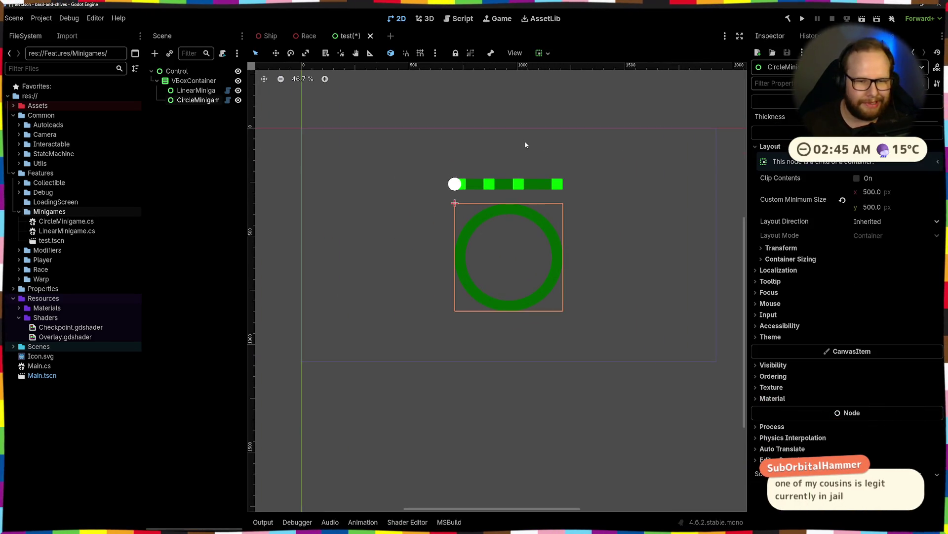
scroll(525, 145, down, 5)
click(490, 159)
scroll(459, 261, up, 6)
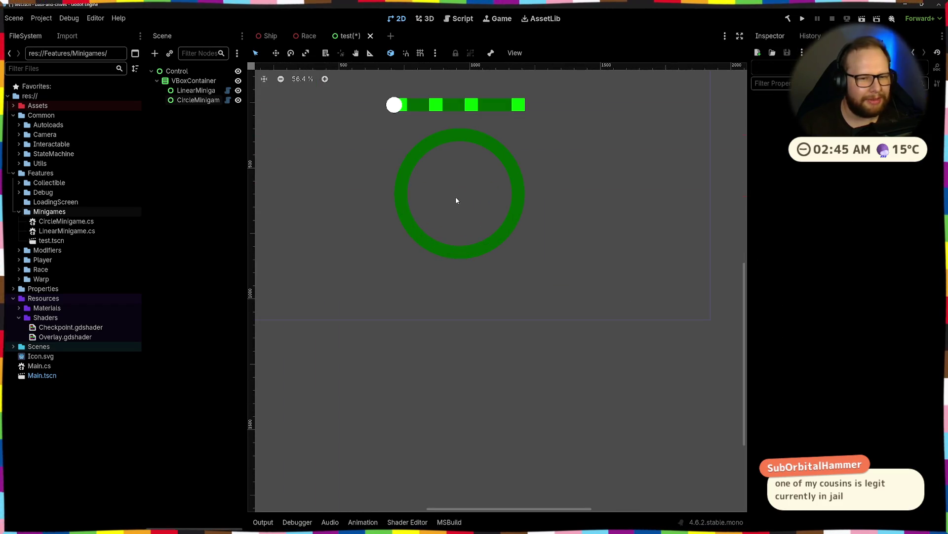
click(457, 200)
key(alt+Tab)
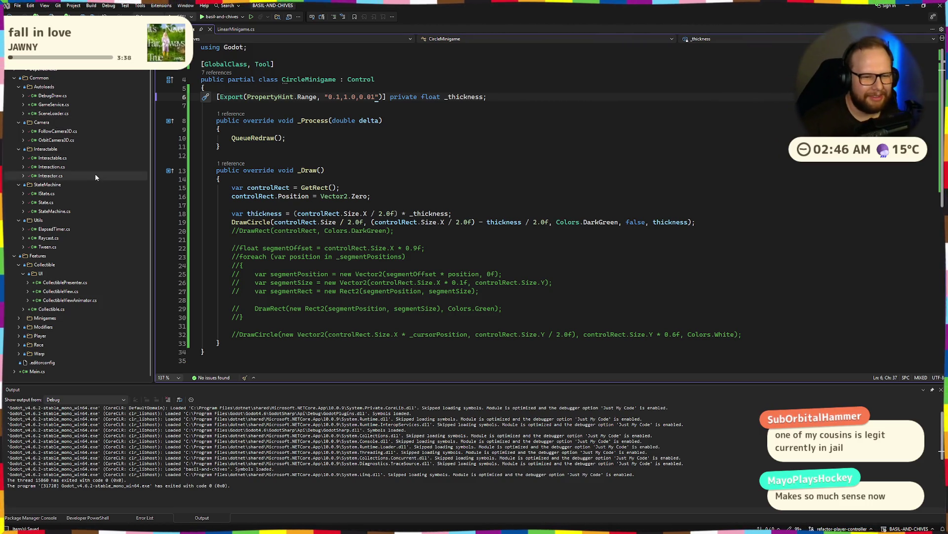
Step: Delete the commented-out DrawRect, segment loop and white-circle lines 20–32 from _Draw
click(285, 232)
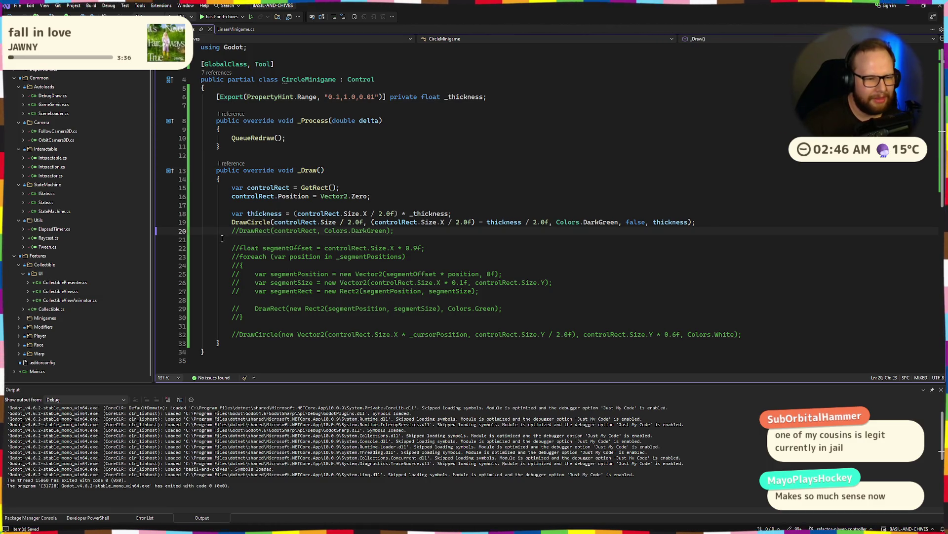
key(End)
drag(231, 230, 817, 336)
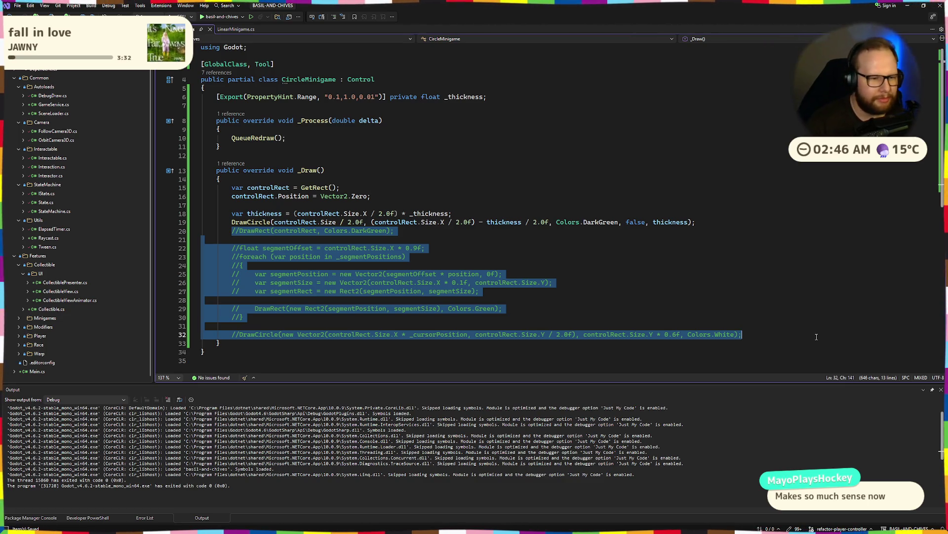
key(Delete)
key(BackSpace)
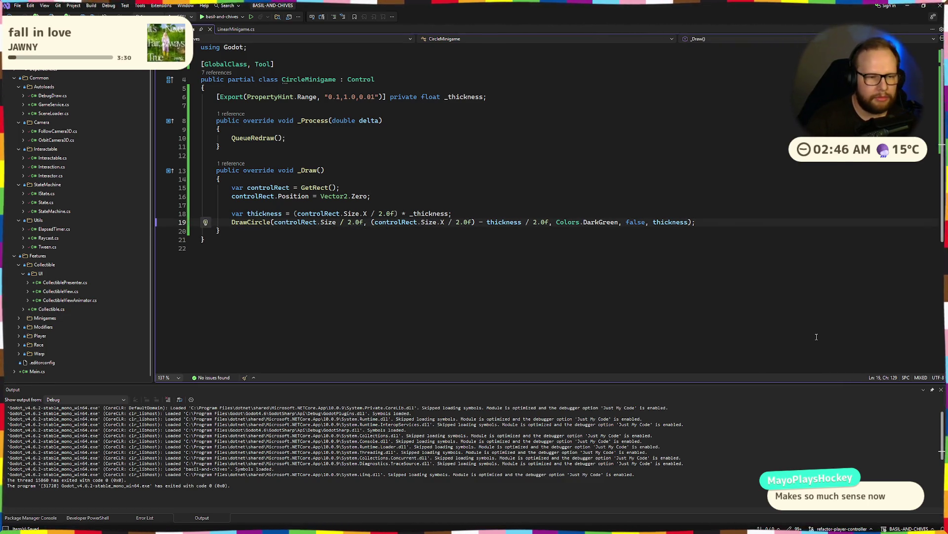
Step: Rebuild in Godot to confirm the ring still draws after the cleanup
key(alt+Tab)
click(861, 16)
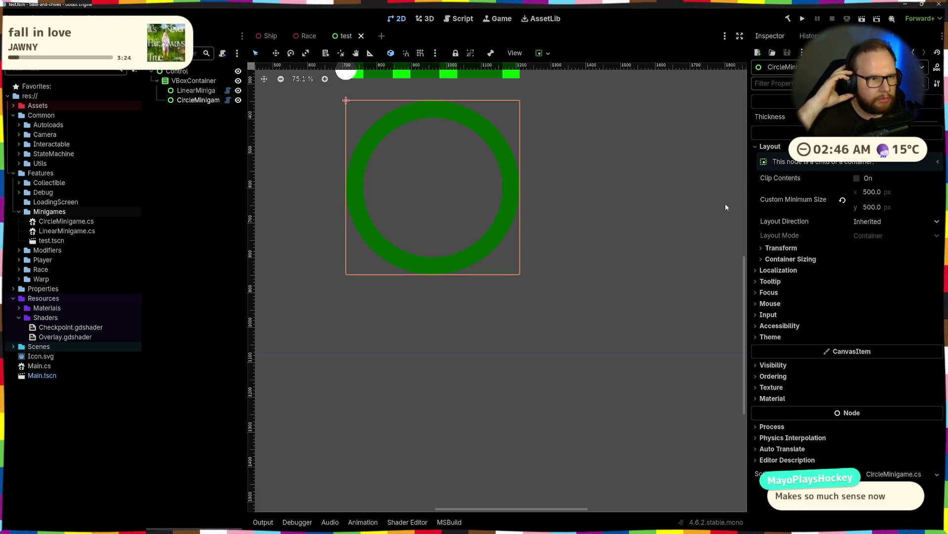
key(alt+Tab)
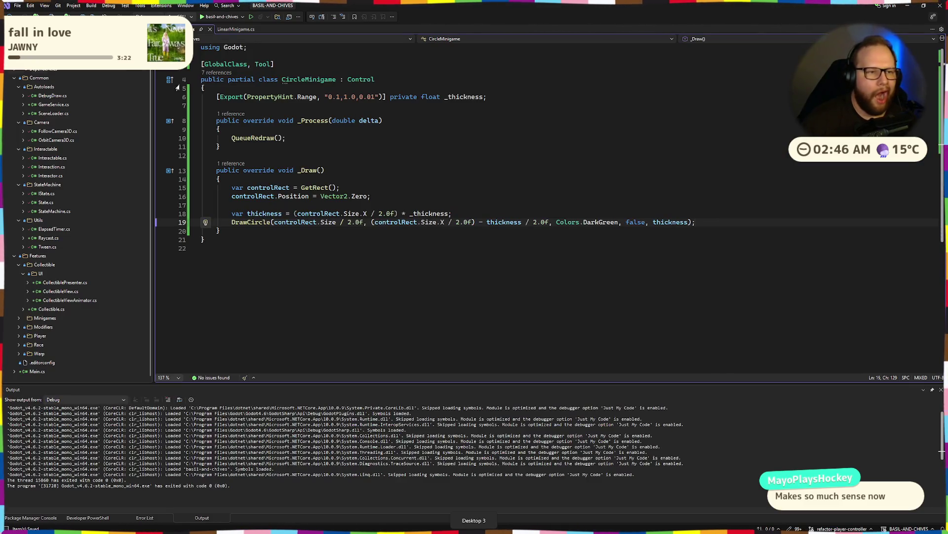
Step: Copy the _segmentPositions export declaration from LinearMinigame.cs into CircleMinigame.cs below _thickness
key(ctrl+Tab)
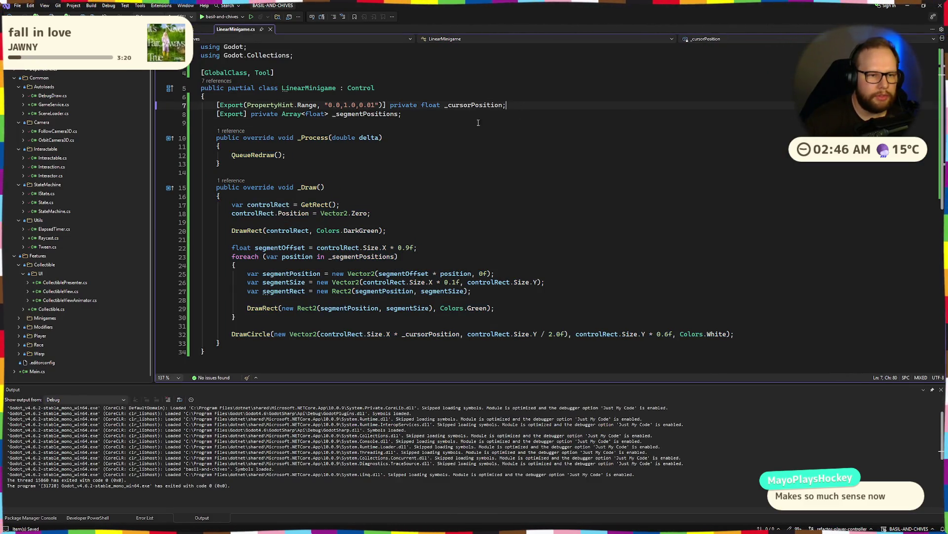
drag(402, 114, 216, 115)
key(ctrl+c)
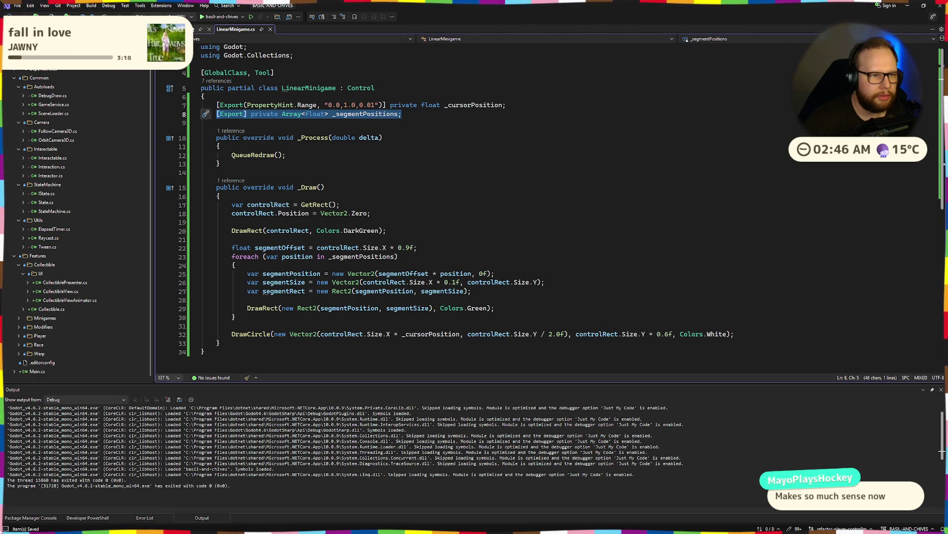
key(ctrl+Tab)
click(533, 96)
key(Return)
key(ctrl+v)
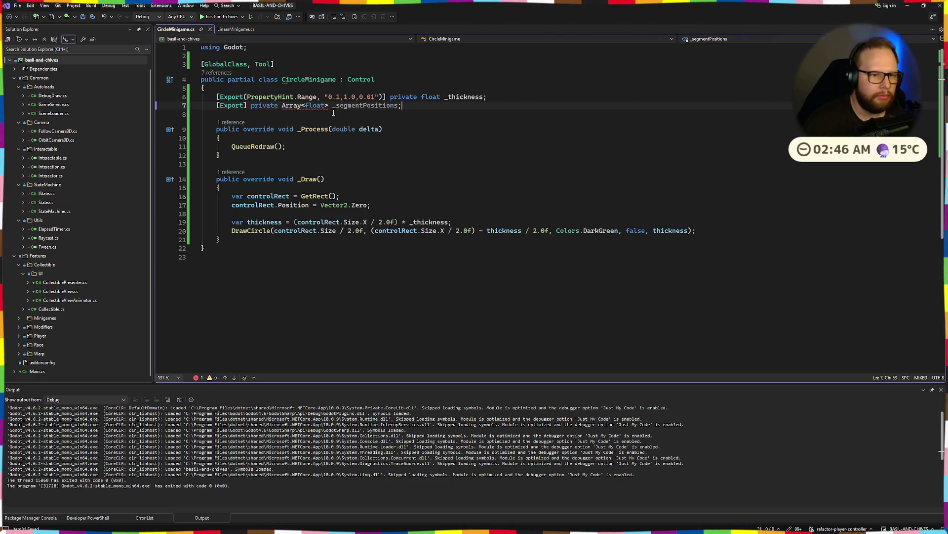
Step: Add using Godot.Collections via Quick Actions to resolve Array, then check the ring in Godot
click(301, 106)
key(ctrl+period)
key(Return)
key(ctrl+z)
key(ctrl+period)
key(Down)
key(Return)
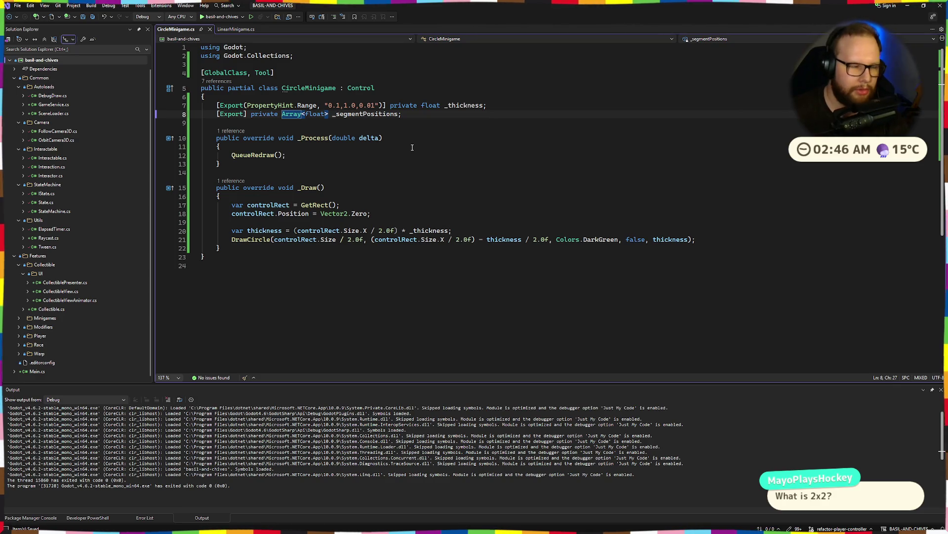
click(743, 238)
key(ctrl+super+Right)
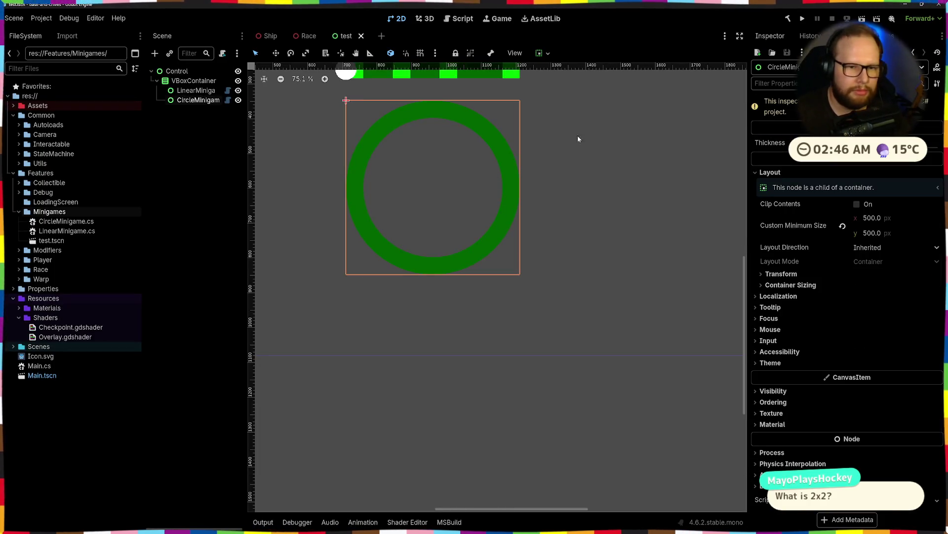
key(ctrl+super+Right)
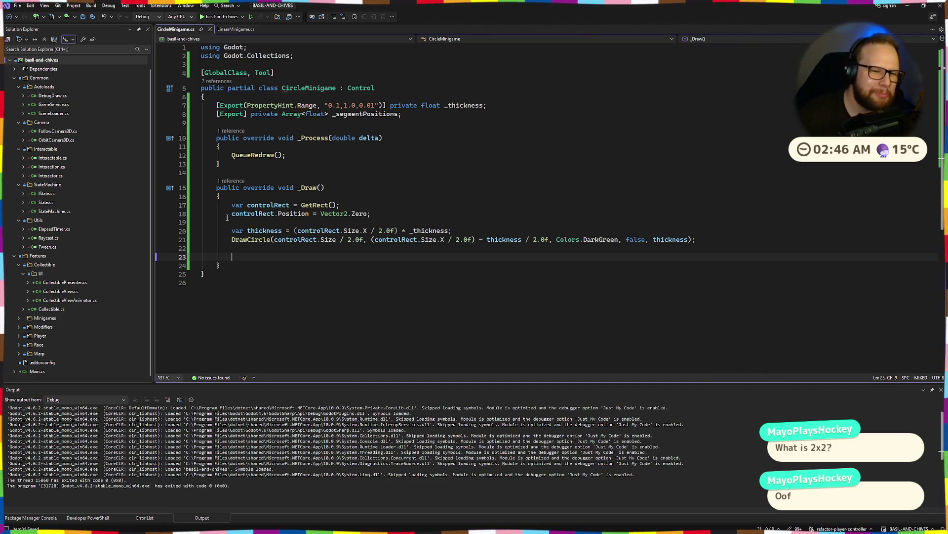
Step: Copy the segmentOffset line and foreach segment loop from LinearMinigame.cs
click(236, 28)
scroll(256, 62, down, 1)
key(Down)
key(Down)
key(Down)
key(shift+Down)
key(shift+Down)
key(shift+Down)
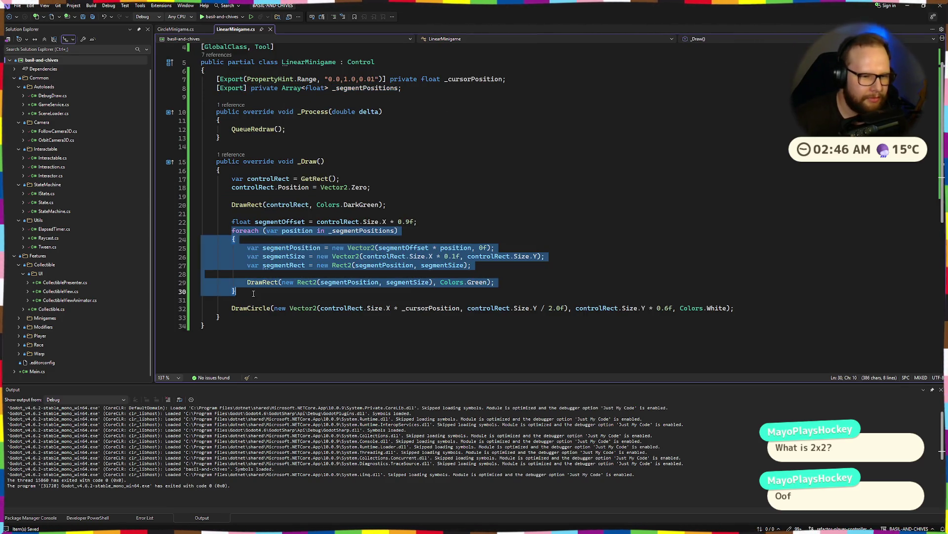
key(Up)
key(Up)
key(Up)
key(Home)
key(shift+Down)
key(shift+Down)
key(shift+Down)
key(shift+End)
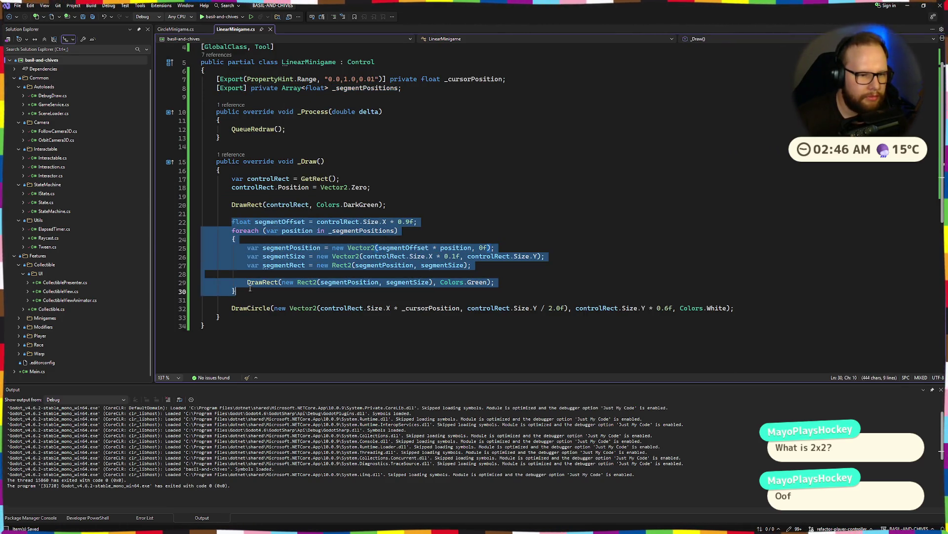
key(ctrl+c)
Step: Paste the segment-drawing code into CircleMinigame's _Draw, just below DrawCircle
click(175, 29)
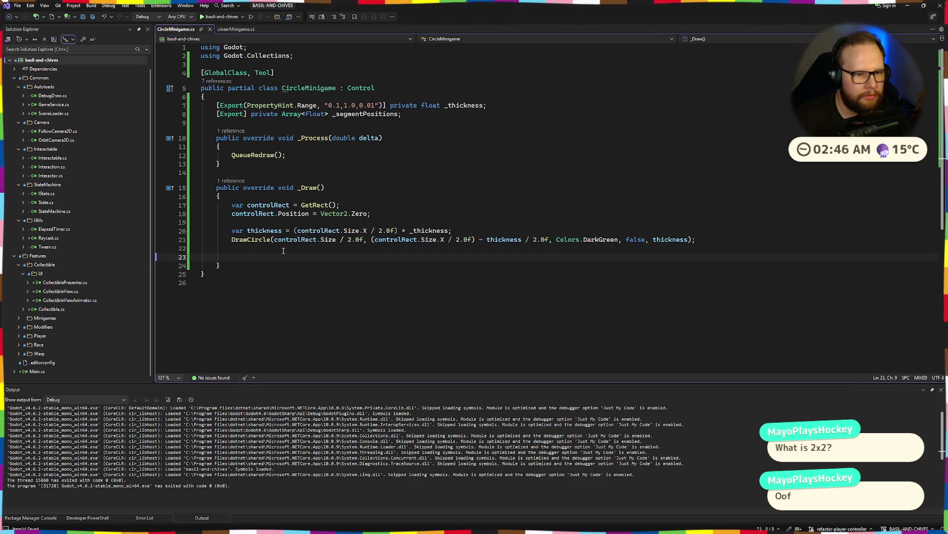
key(ctrl+v)
scroll(332, 241, down, 1)
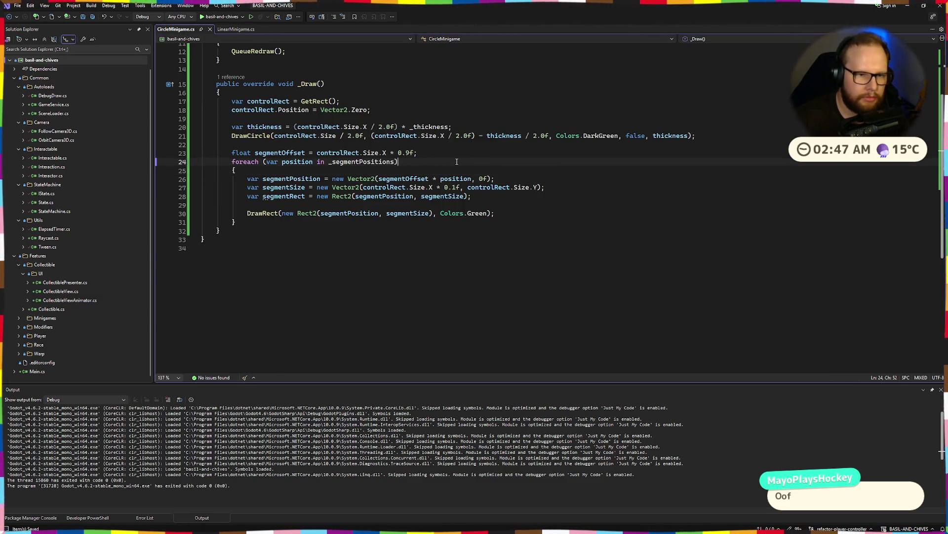
key(Up)
key(Up)
key(Up)
key(End)
drag(387, 230, 322, 230)
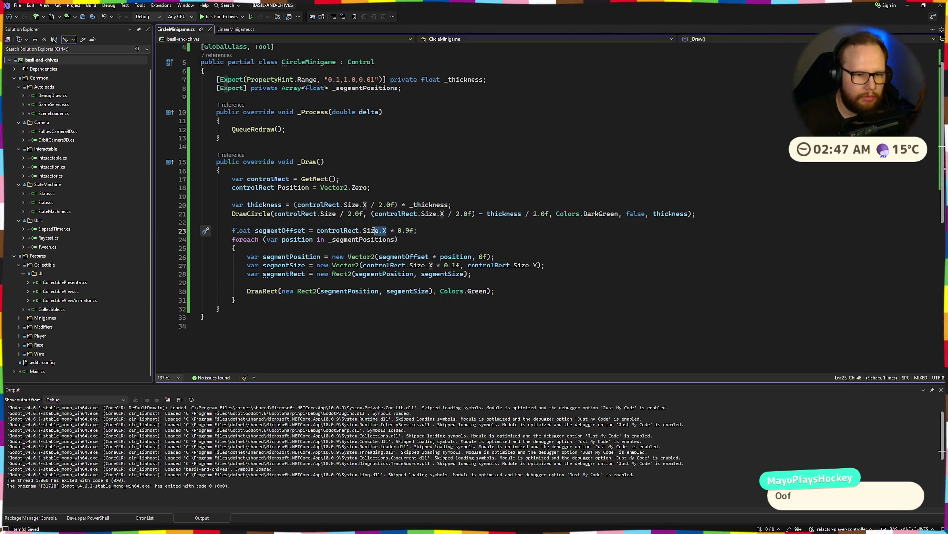
click(481, 230)
scroll(481, 231, down, 3)
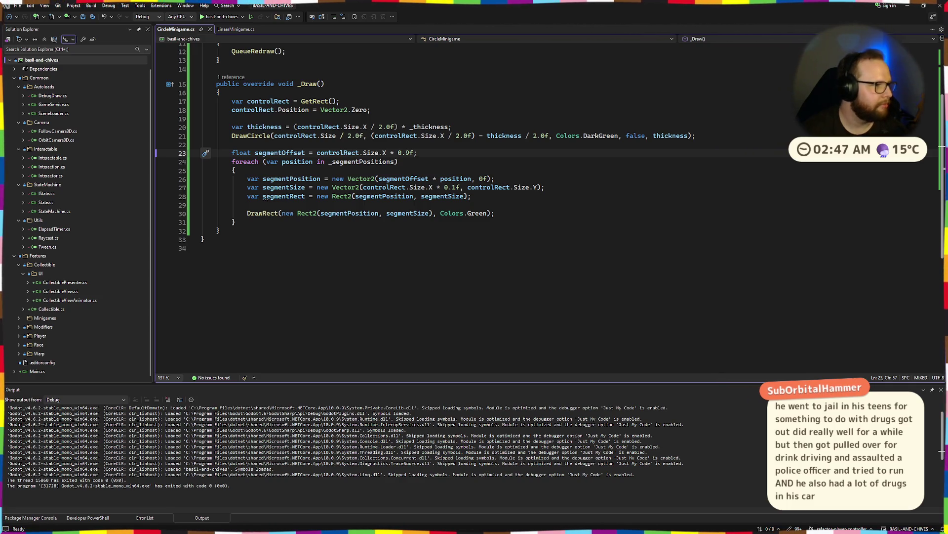
Step: Review the pasted segmentOffset line and the loop's rectangle-building code
click(250, 213)
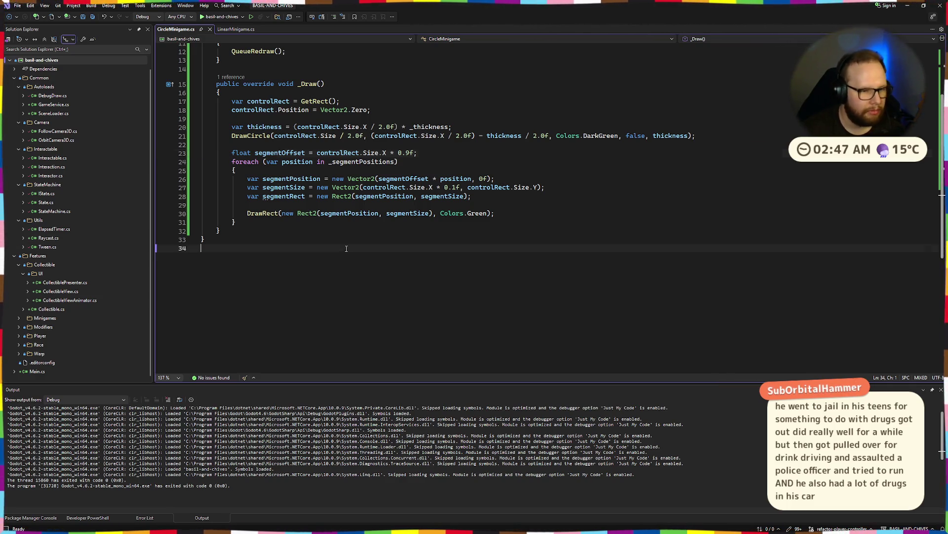
click(248, 187)
mouse_move(248, 187)
mouse_down()
mouse_move(410, 218)
mouse_move(413, 229)
mouse_up()
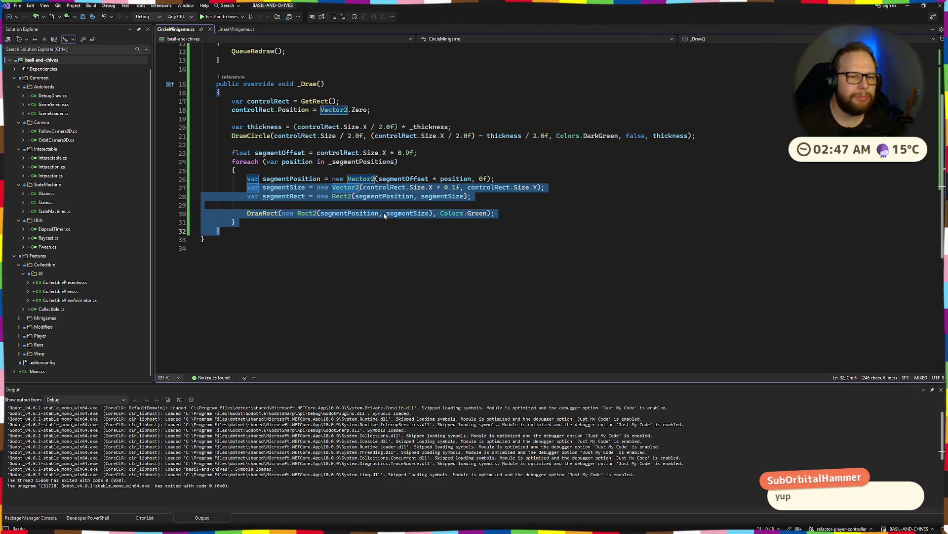
click(437, 170)
key(Up)
key(Up)
key(End)
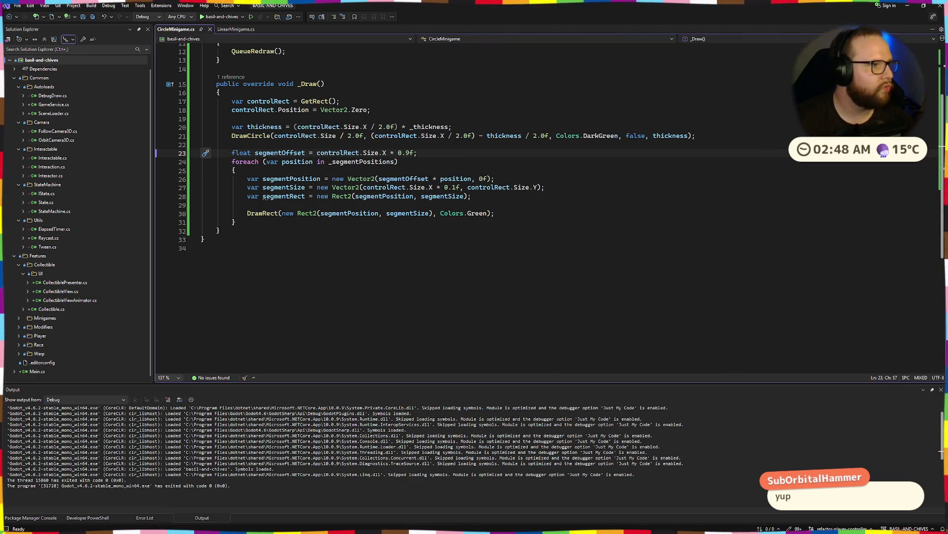
click(261, 230)
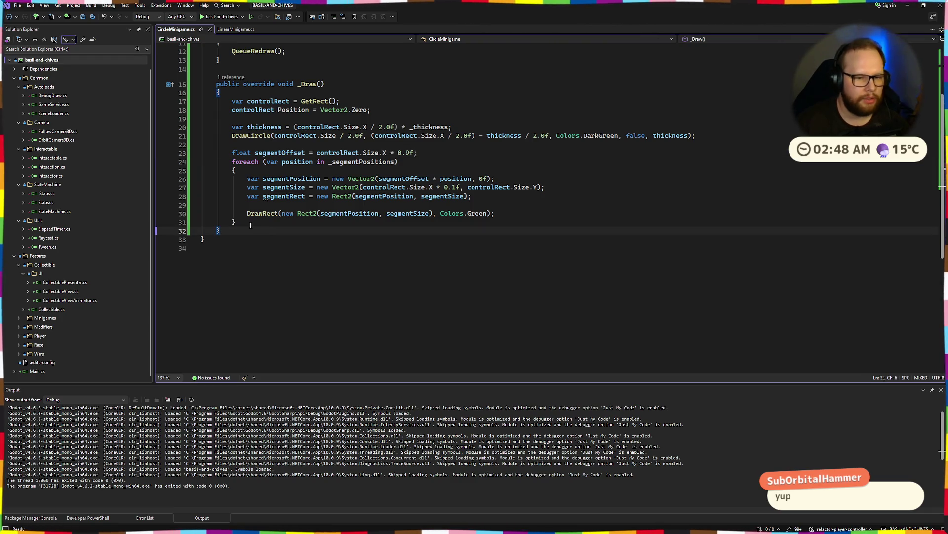
mouse_move(291, 194)
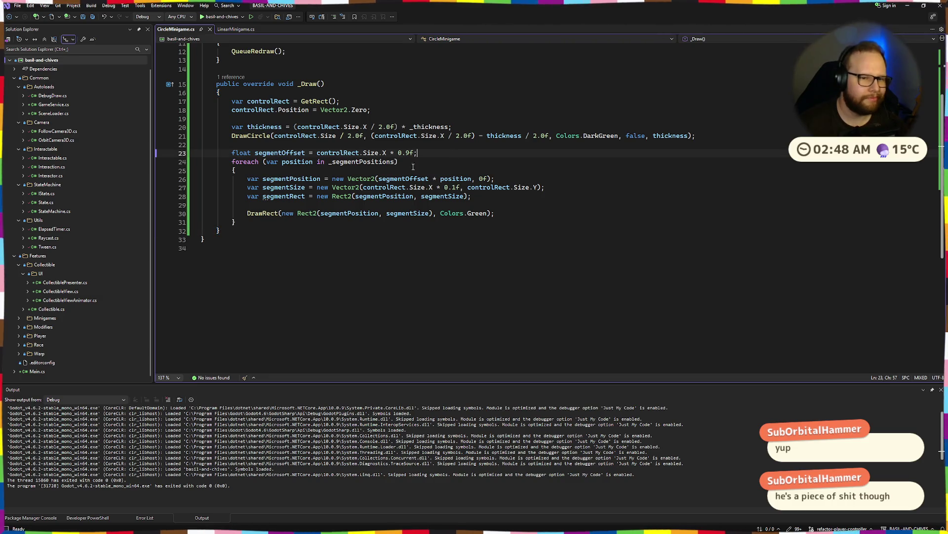
drag(231, 152, 248, 222)
click(299, 136)
click(444, 162)
Step: Start a 'Mathf.Tau * ' expression on a new line below the segment loop
click(252, 222)
key(Return)
key(Return)
text(TooltipAutoTranslateMode)
key(ctrl+BackSpace)
text(Mathf)
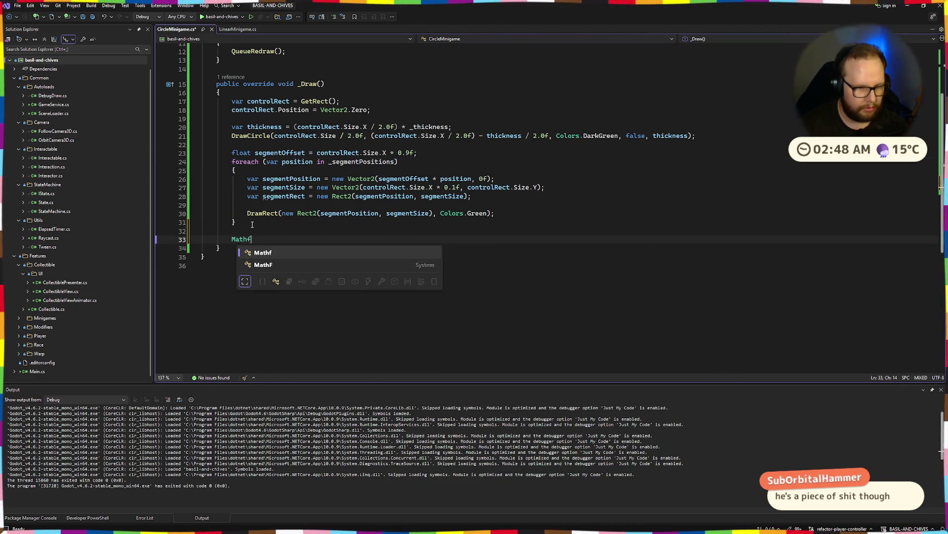
text(.Tau * R)
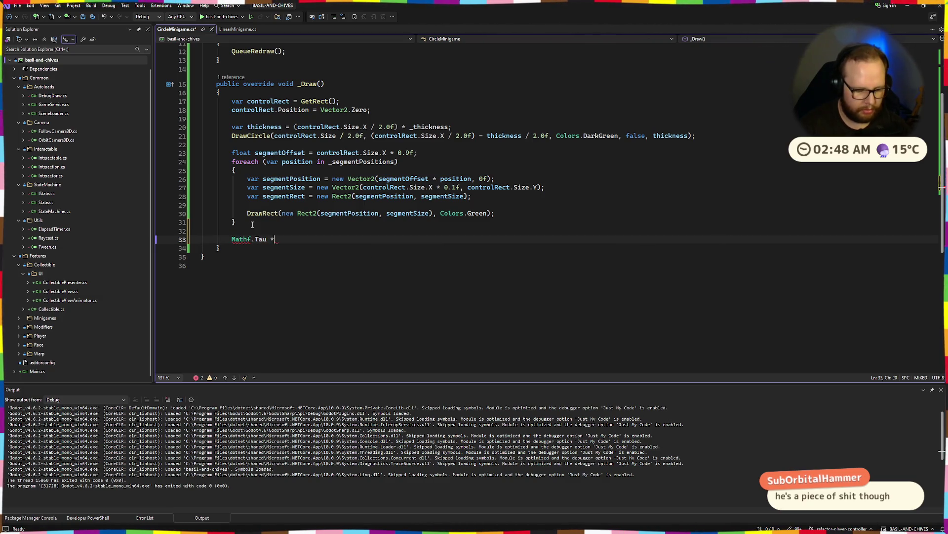
key(BackSpace)
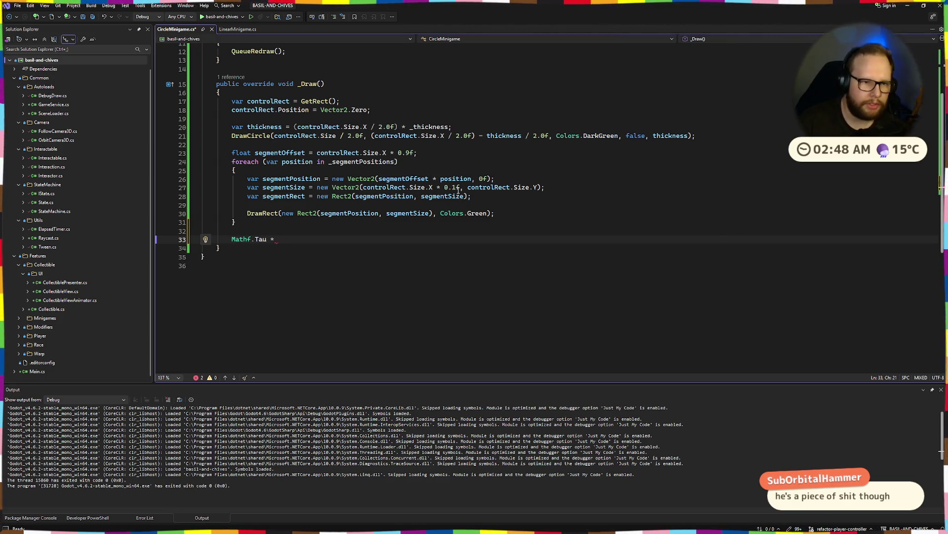
Step: Move the radius expression into a new 'var radius' line and pass radius to DrawCircle
drag(372, 136, 548, 139)
click(475, 126)
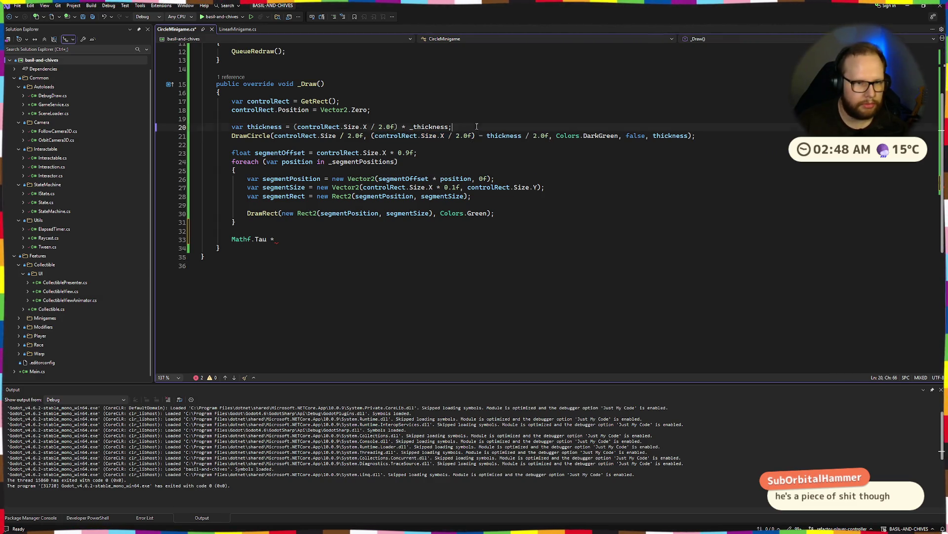
key(Return)
text(var radius =)
key(ctrl+v)
text(;)
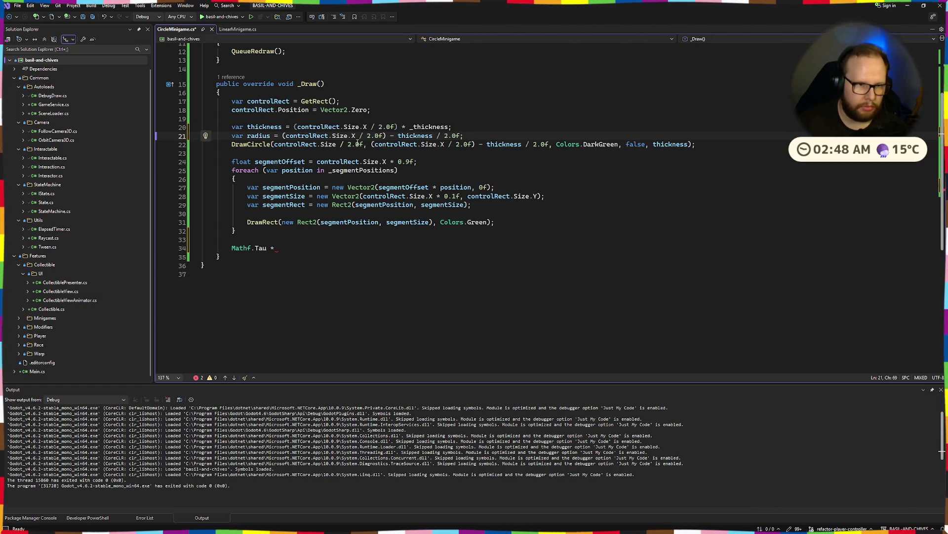
drag(372, 144, 546, 144)
text(radi)
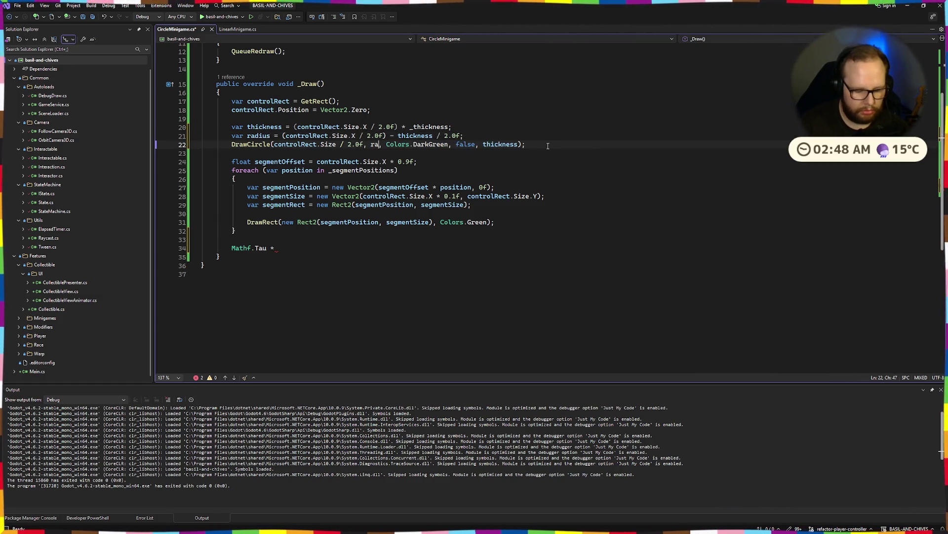
key(Tab)
Step: Add 'var circumference = Mathf.Tau * radius;' below the radius line
click(295, 247)
text(radi)
key(Tab)
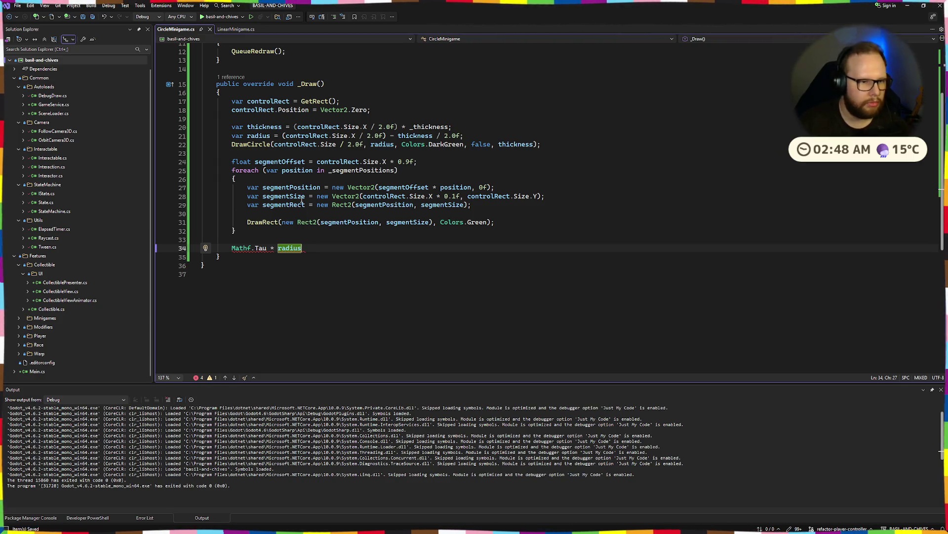
key(shift+Home)
key(ctrl+x)
click(488, 140)
key(Return)
text(var cir)
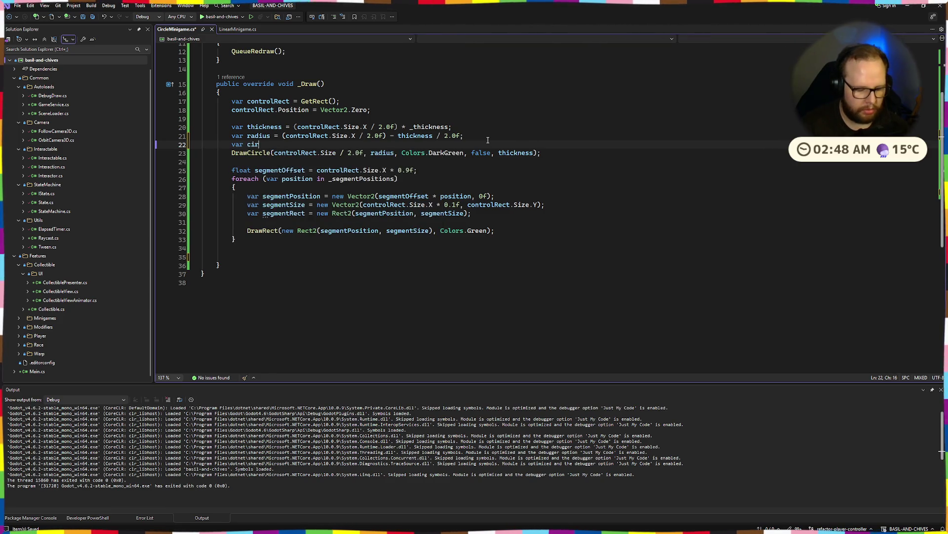
text(cumference =)
key(ctrl+v)
text(;)
click(324, 84)
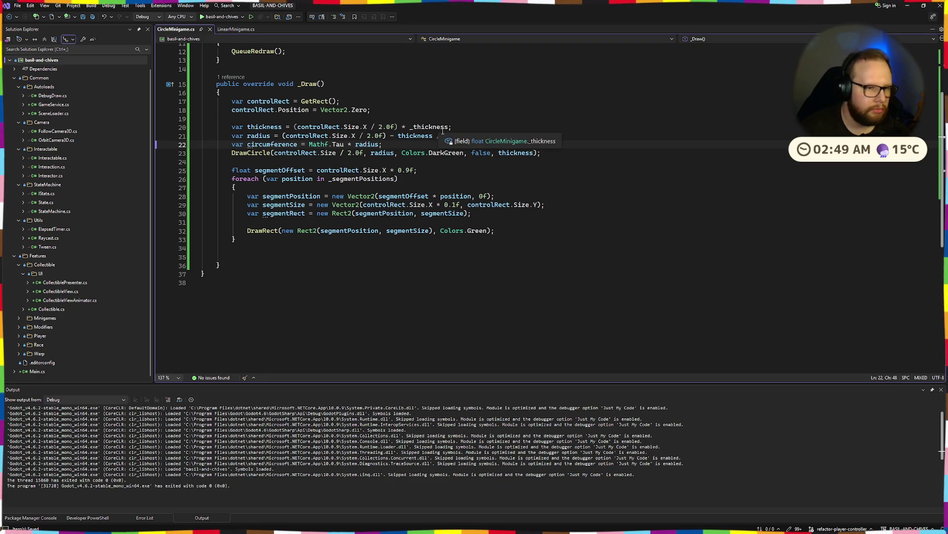
click(383, 170)
key(Down)
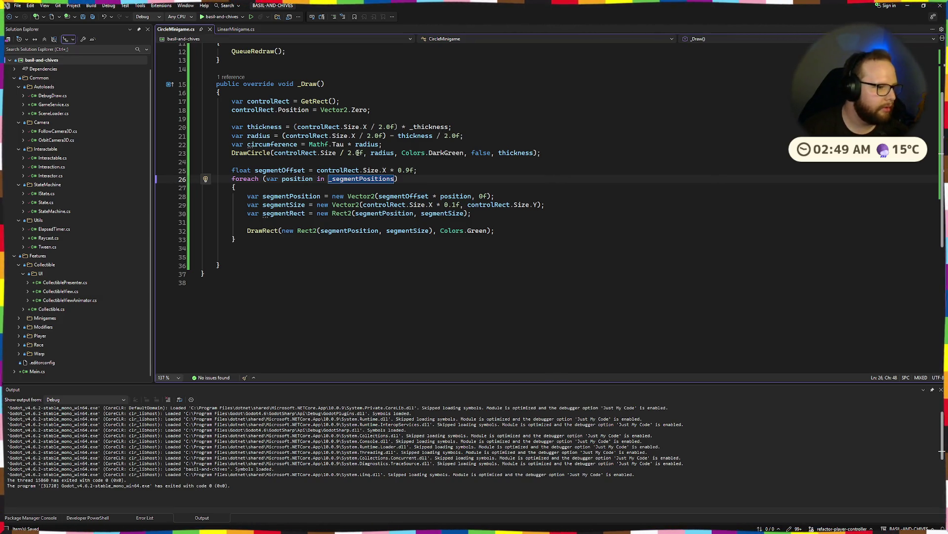
drag(224, 170, 483, 177)
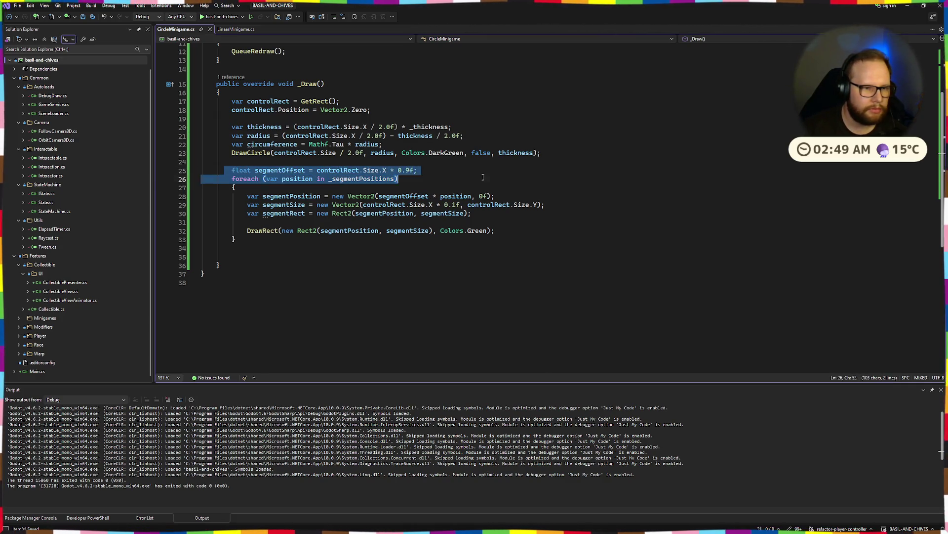
click(418, 170)
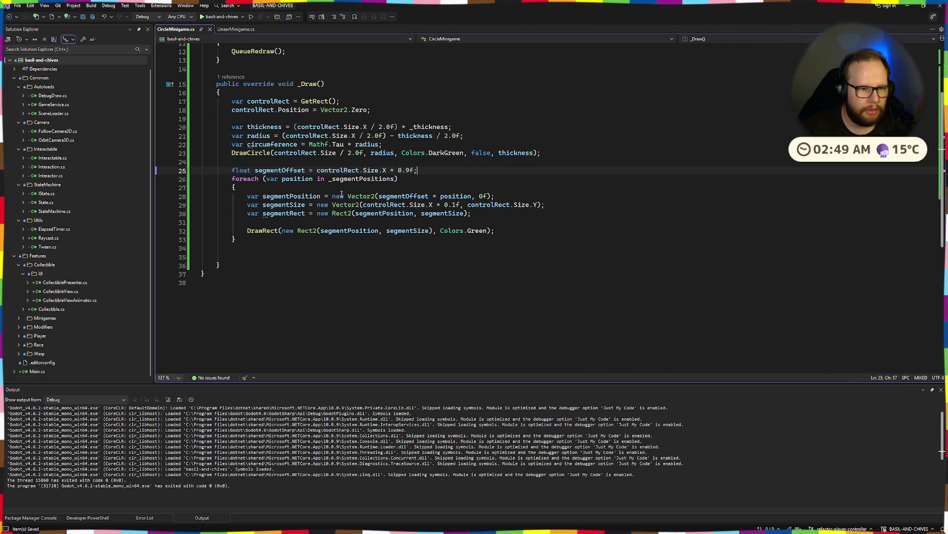
mouse_move(494, 196)
mouse_down()
mouse_move(546, 205)
mouse_move(239, 196)
mouse_up()
click(570, 196)
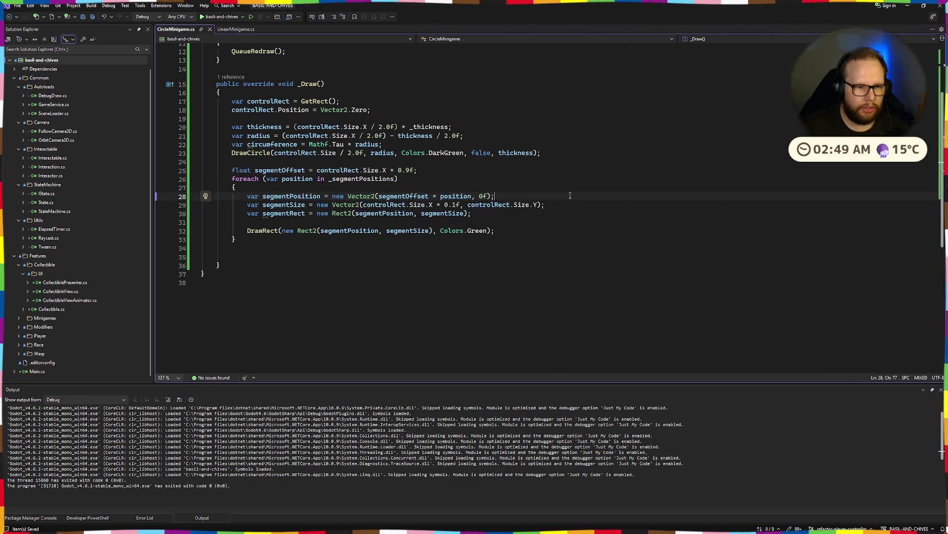
key(Down)
key(Down)
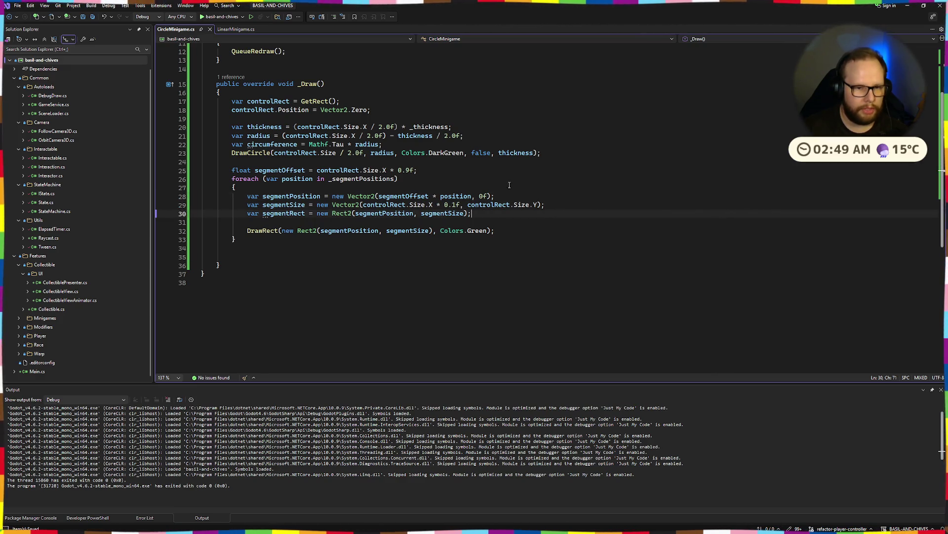
key(shift+alt+equal)
key(shift+alt+minus)
mouse_move(533, 229)
mouse_down()
mouse_move(250, 196)
mouse_move(539, 214)
mouse_move(538, 232)
mouse_up()
click(324, 188)
click(537, 233)
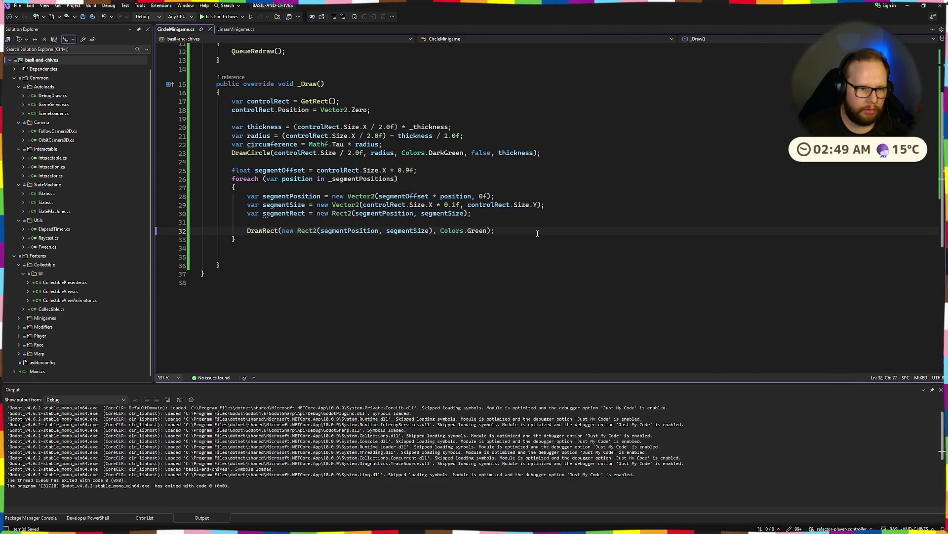
click(298, 189)
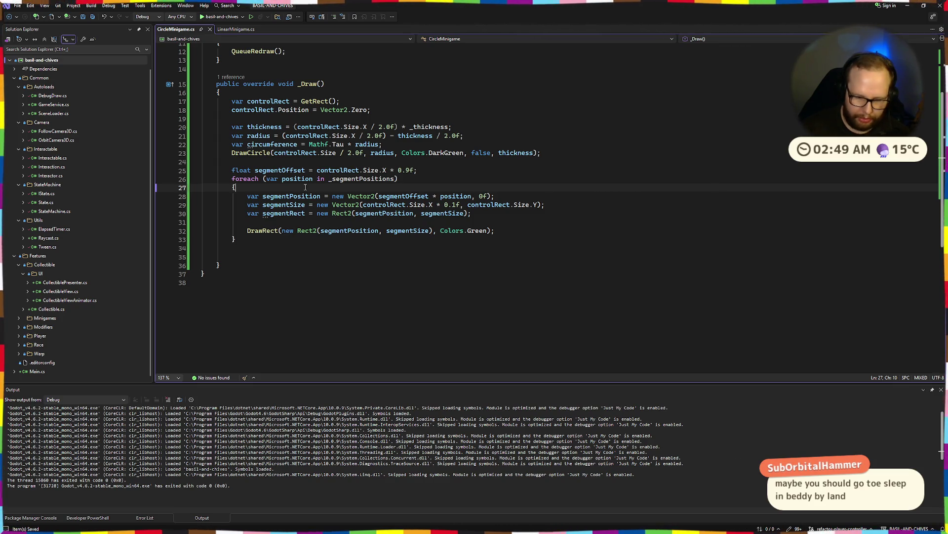
mouse_move(297, 205)
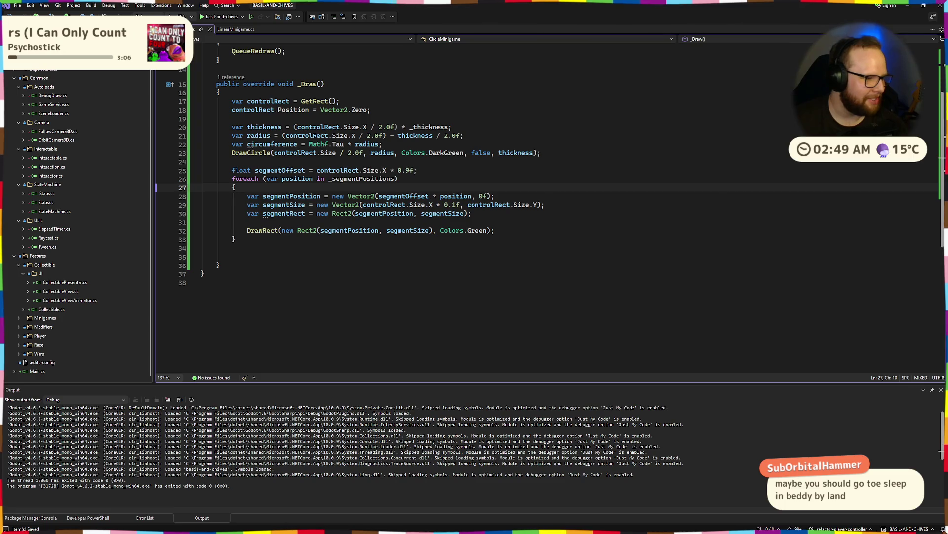
click(444, 205)
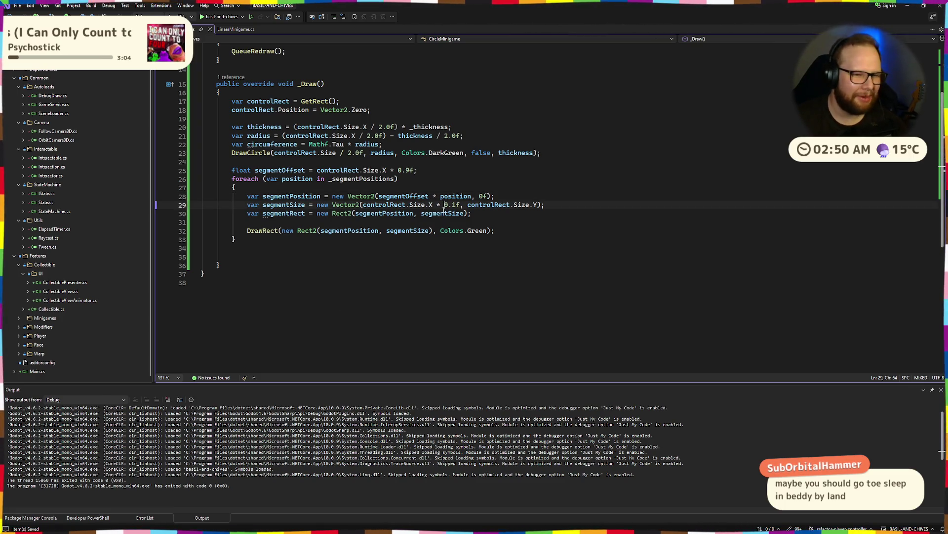
key(ctrl+super+Left)
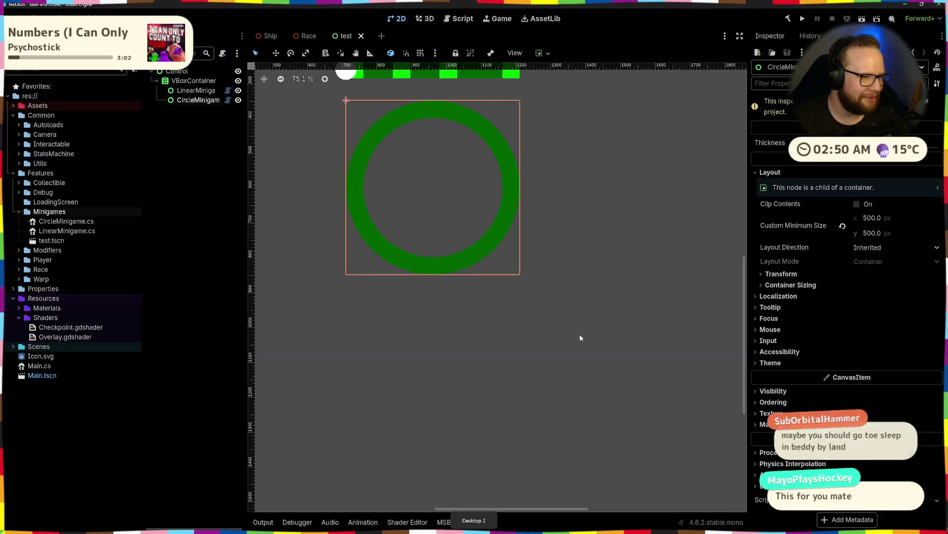
key(ctrl+super+Right)
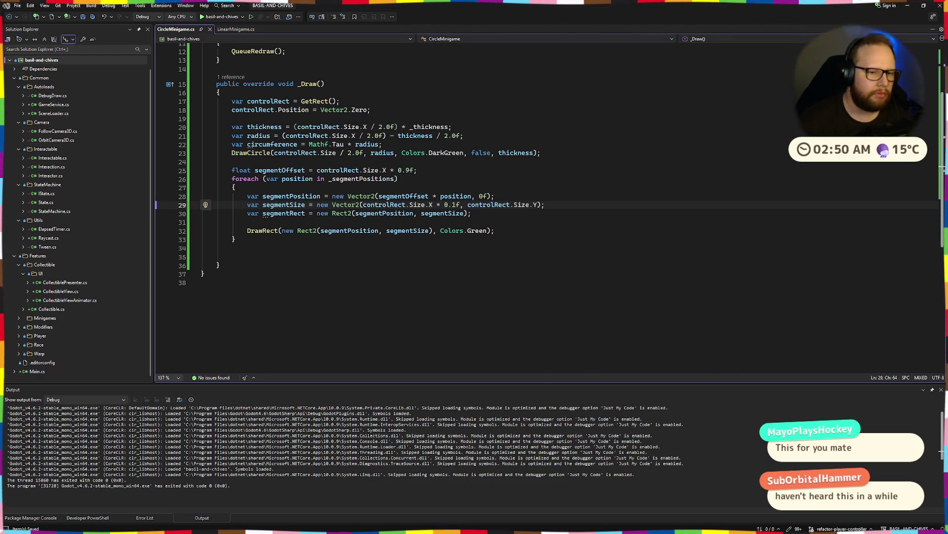
Step: Delete the extra empty lines after the segment loop's closing brace in _Draw
click(281, 255)
key(BackSpace)
key(BackSpace)
click(275, 190)
key(Return)
key(BackSpace)
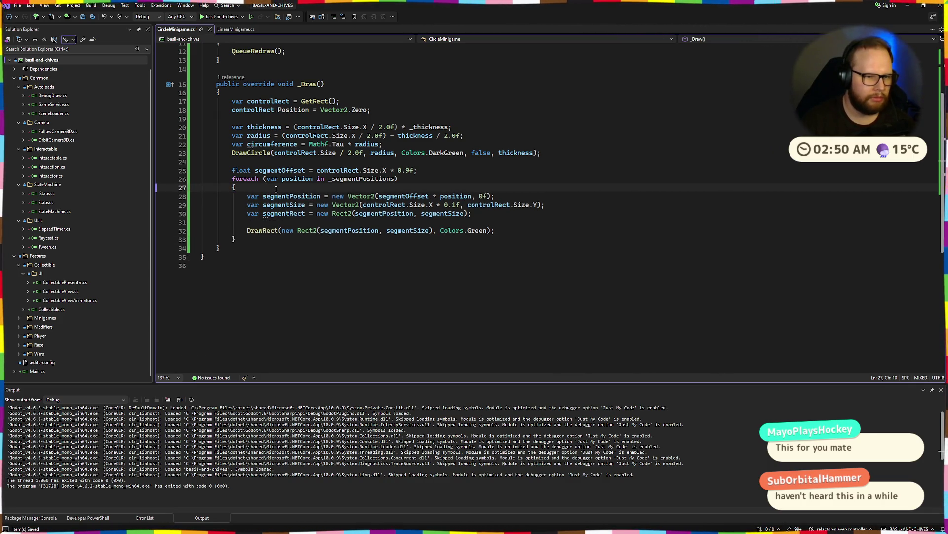
scroll(368, 143, up, 4)
click(367, 144)
scroll(367, 143, down, 3)
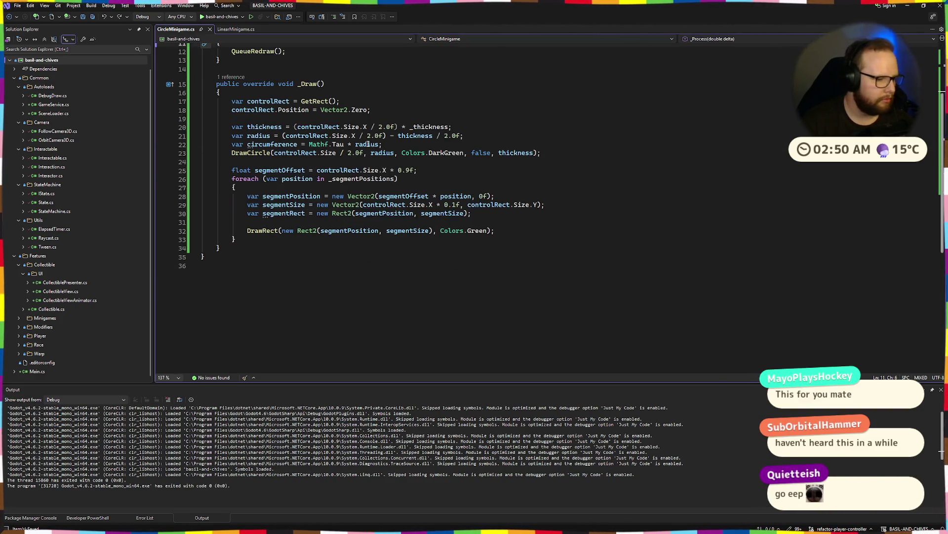
drag(230, 166, 236, 239)
click(236, 239)
Step: In Godot, drag the ring Thickness wider, undo it, and return to CircleMinigame.cs
mouse_move(279, 232)
key(ctrl+super+Right)
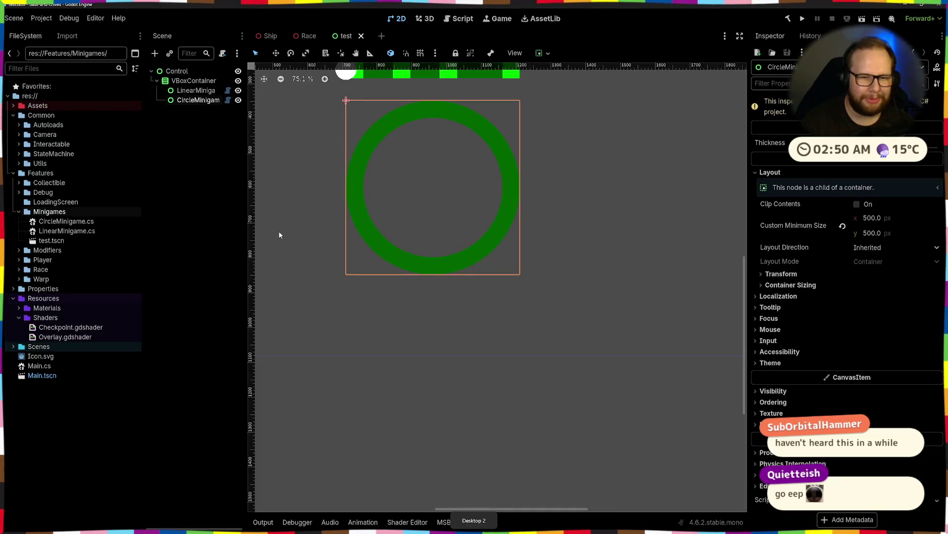
drag(840, 158, 869, 158)
key(ctrl+z)
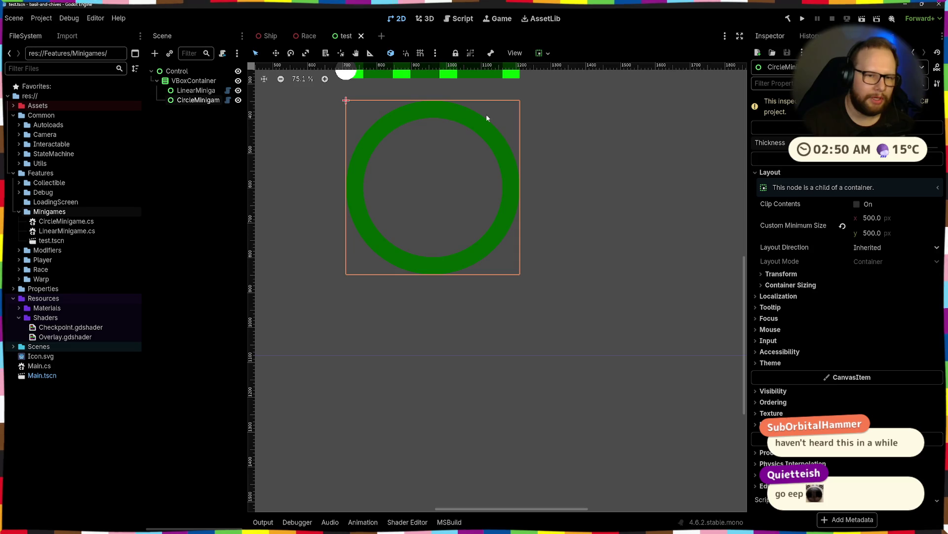
key(ctrl+super+Right)
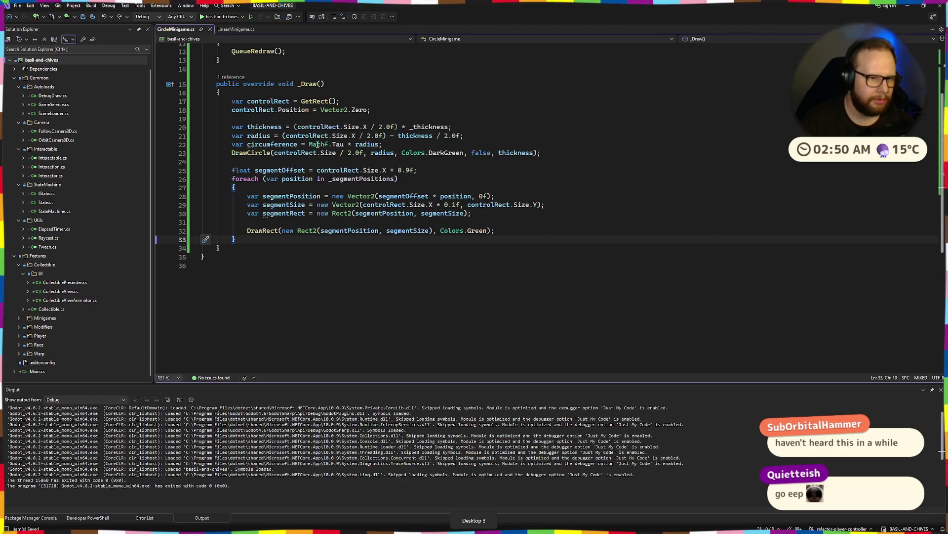
scroll(317, 144, up, 6)
scroll(317, 143, down, 5)
drag(231, 179, 365, 179)
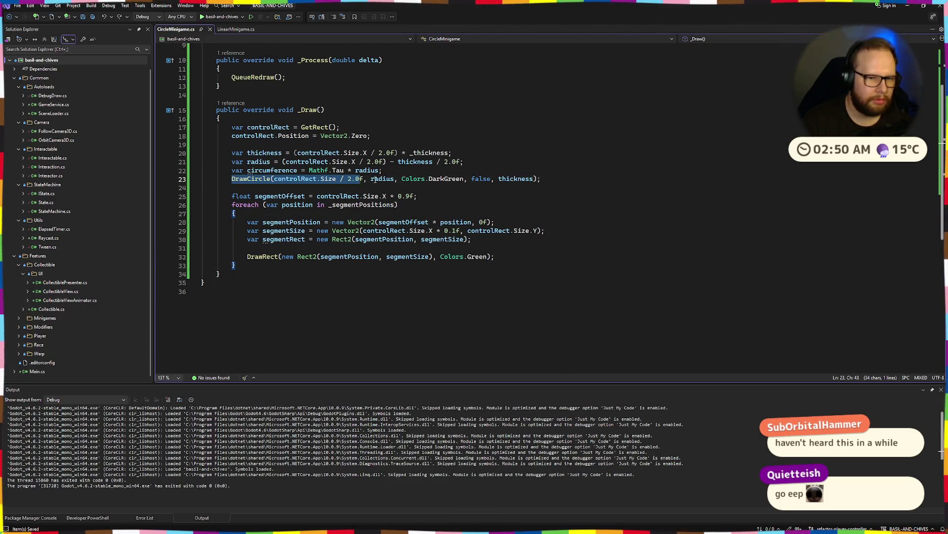
key(ctrl+super+Left)
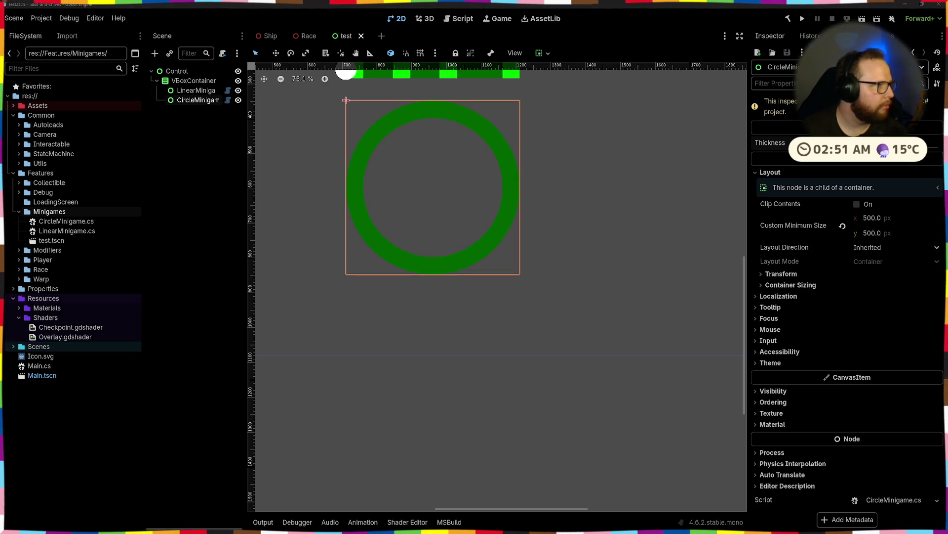
key(alt+Tab)
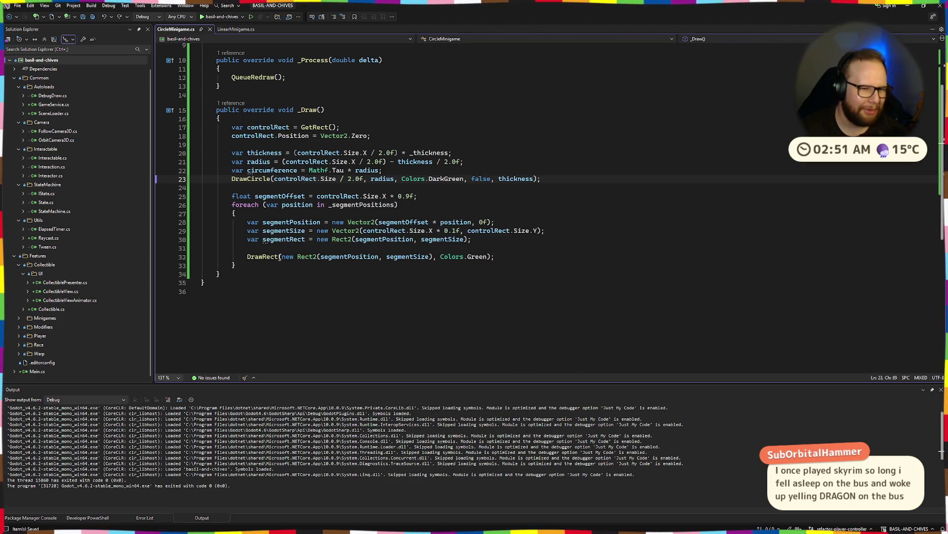
click(523, 222)
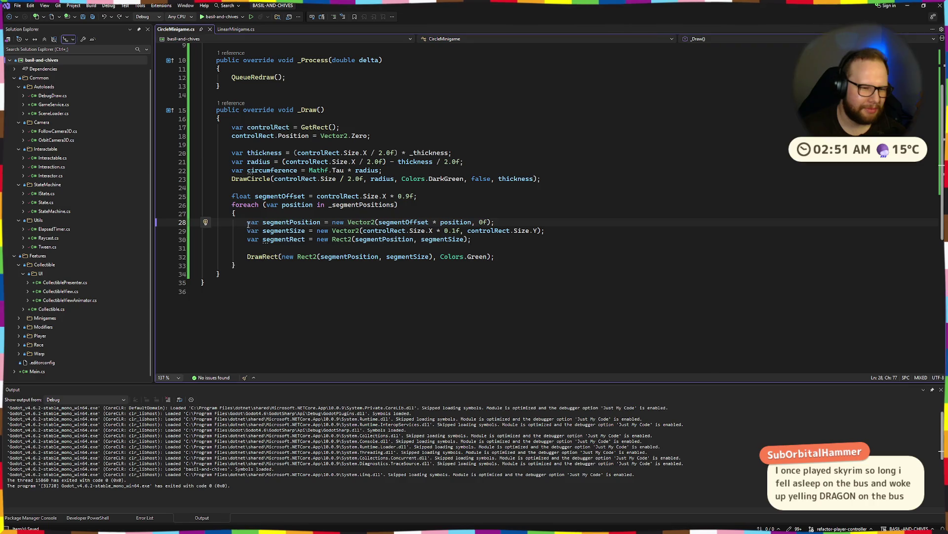
Step: Comment out the segment position, size, rect and DrawRect lines with Ctrl+K, Ctrl+C
drag(248, 223, 541, 246)
key(ctrl+k)
key(ctrl+c)
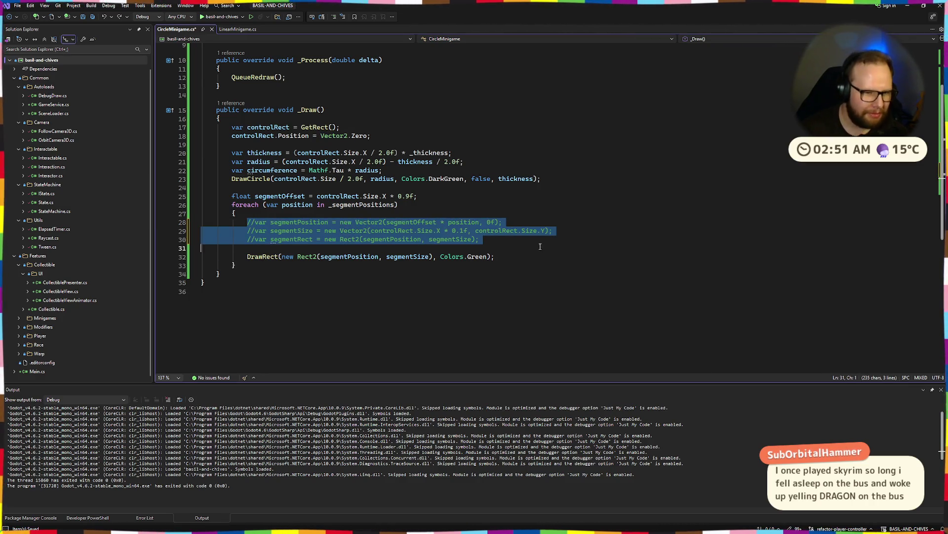
click(263, 259)
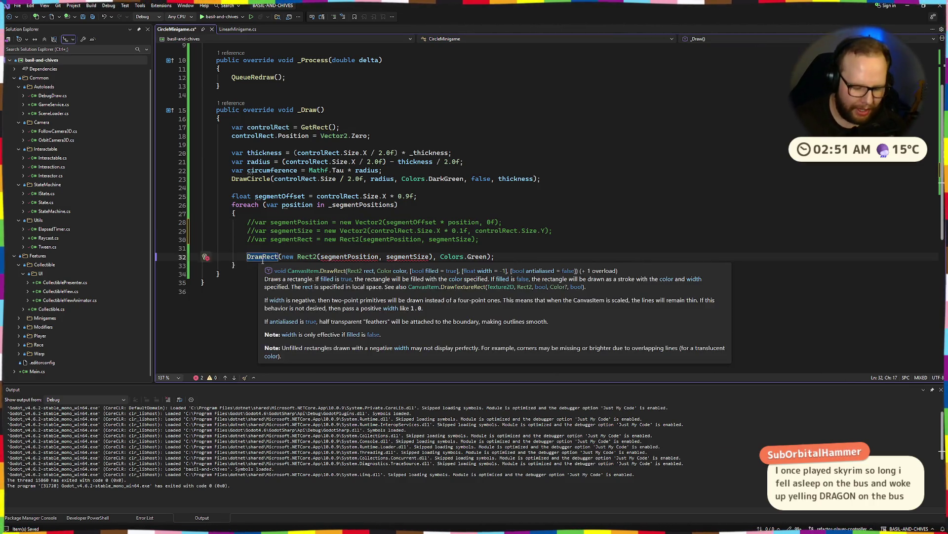
key(ctrl+k)
key(ctrl+c)
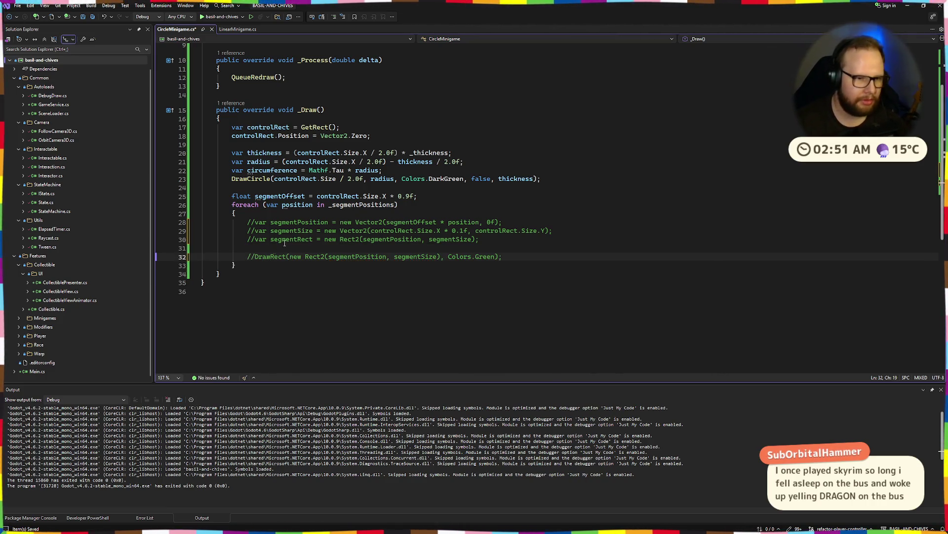
Step: Start an empty DrawArc() call on a new line below the commented DrawRect
click(528, 255)
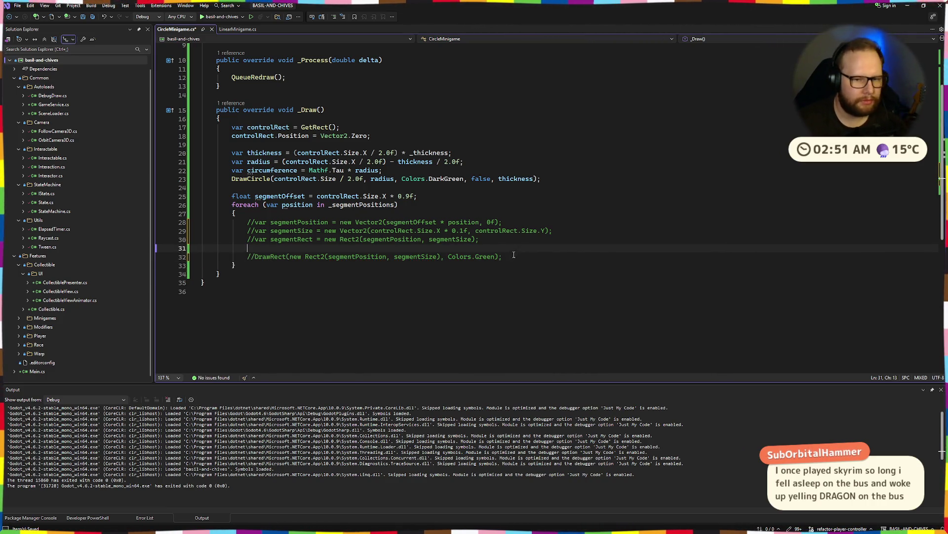
key(Return)
text(Draw)
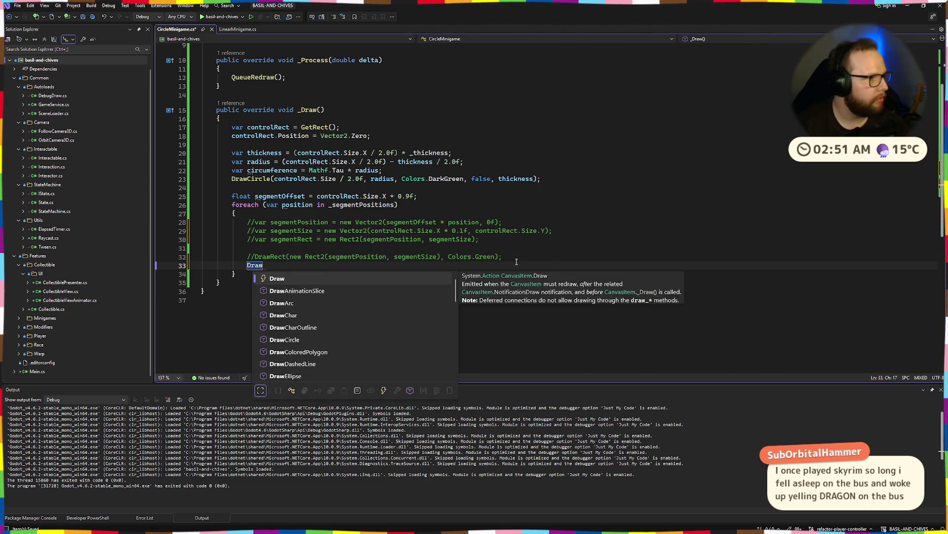
text(Rect)
key(ctrl+BackSpace)
text(DrawArc)
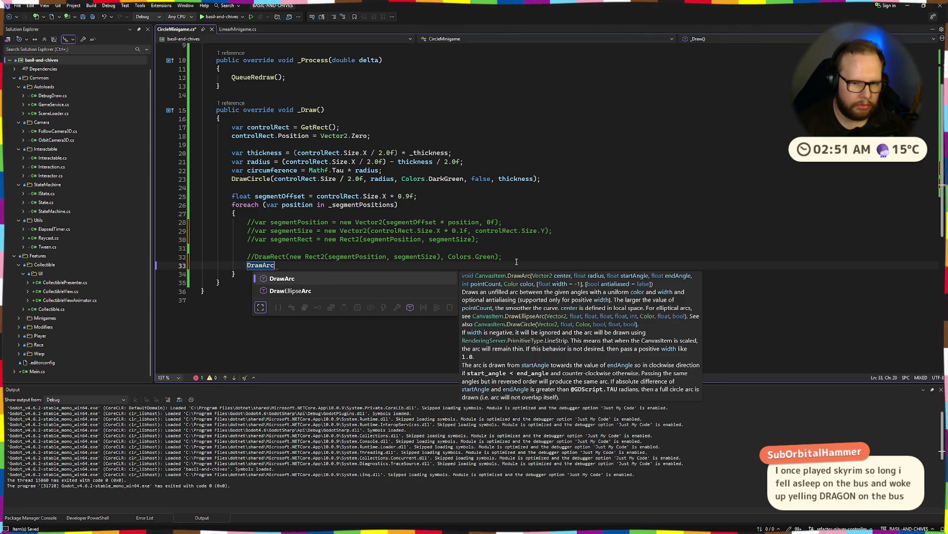
text(()
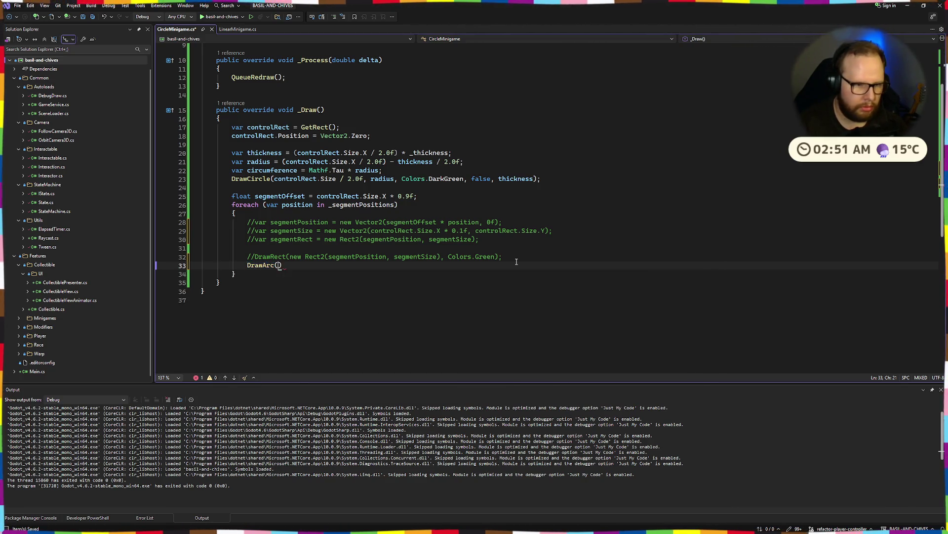
drag(274, 179, 365, 180)
Step: Add a position variable equal to controlRect.Size / 2.0f and use it in DrawCircle
click(277, 153)
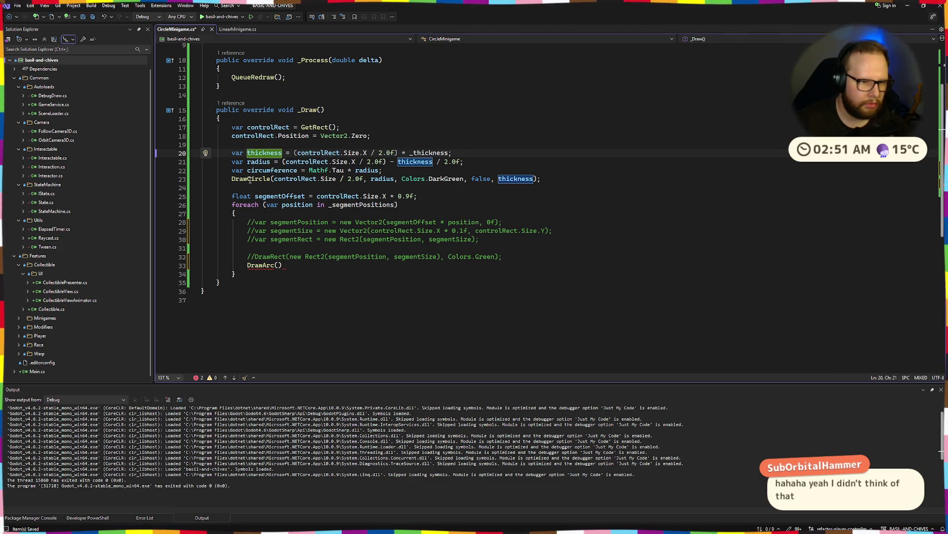
click(250, 146)
key(Return)
text(va)
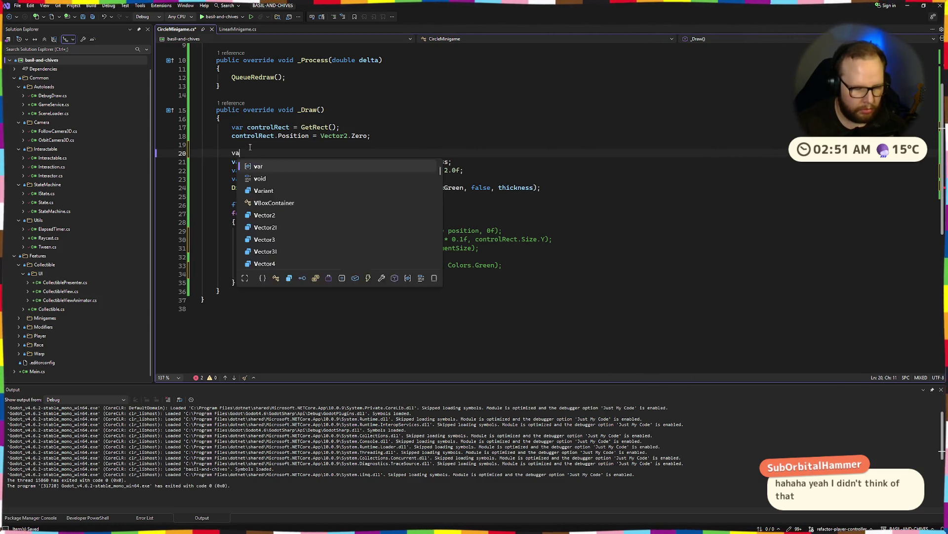
text(r poisi)
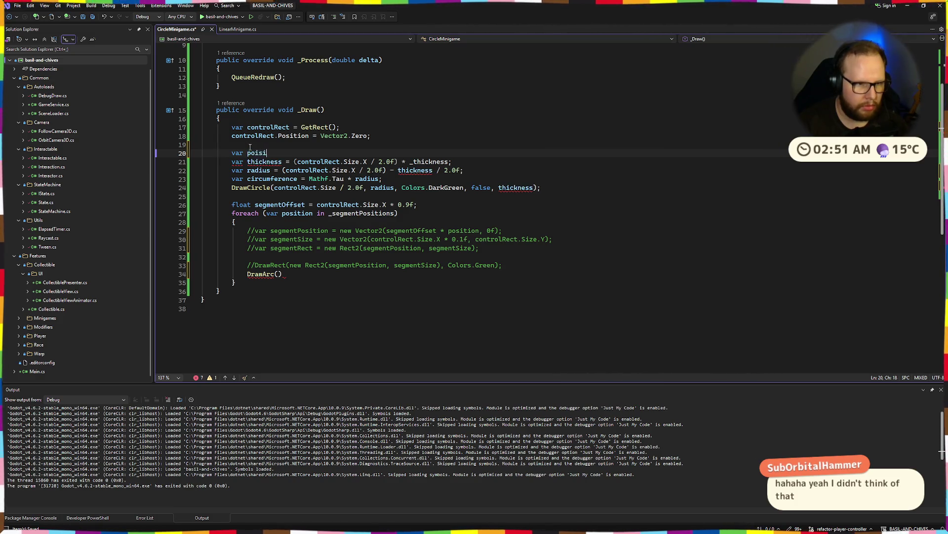
text(tion = controlRect.Size / 2.0f)
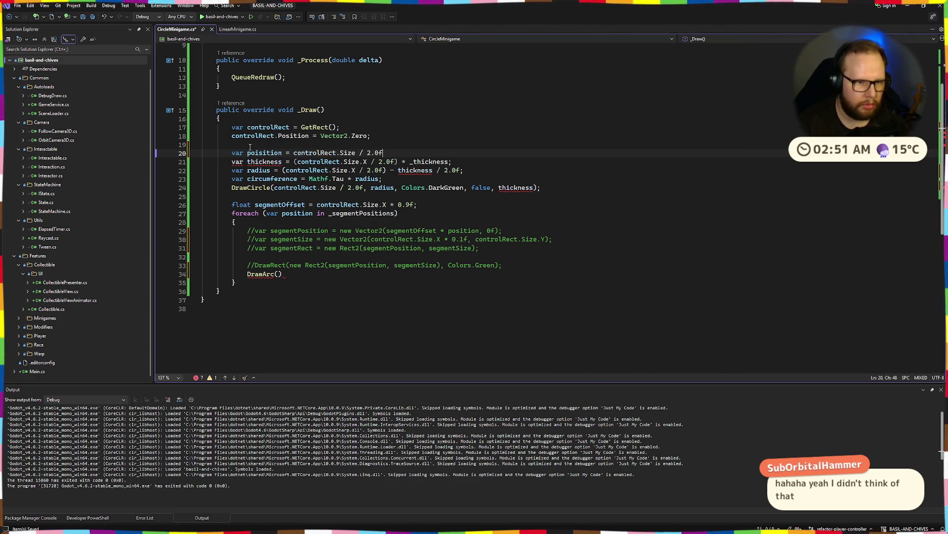
text(;)
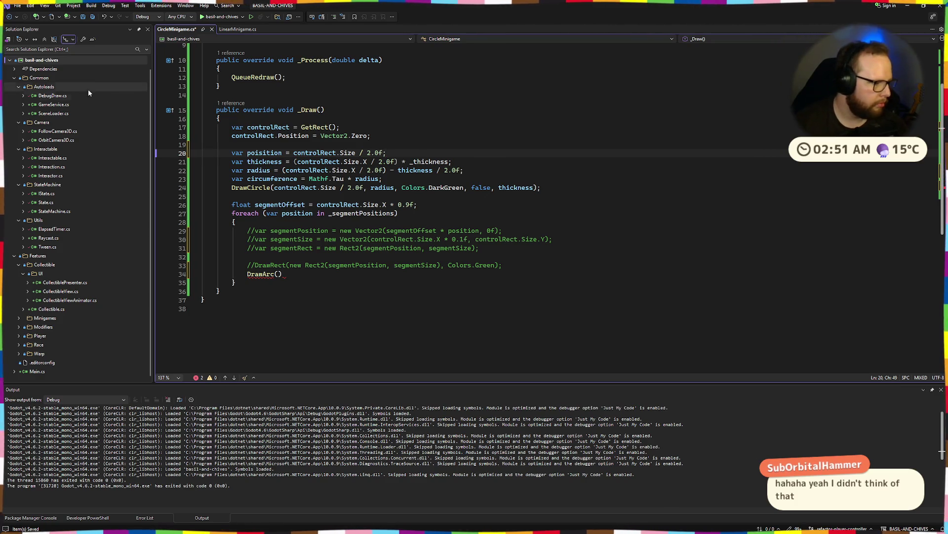
drag(274, 187, 364, 187)
click(256, 153)
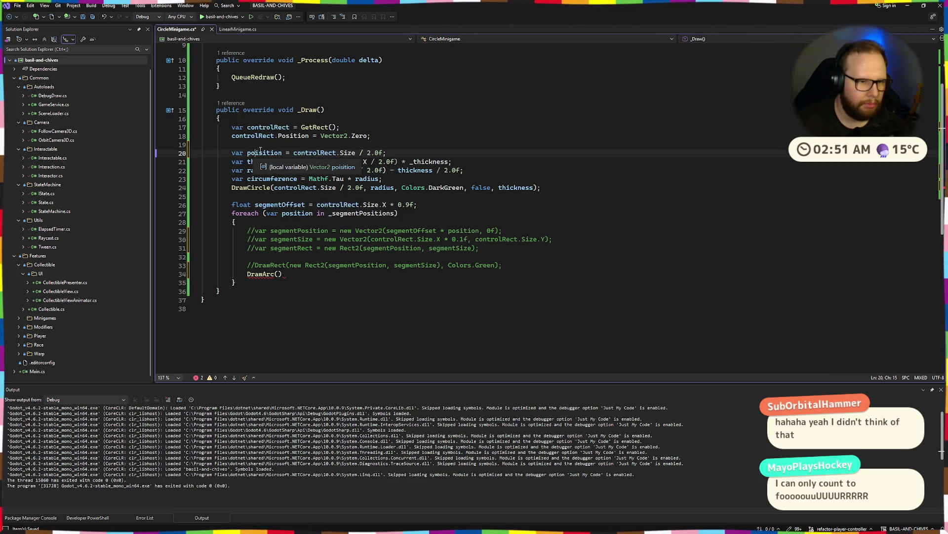
key(BackSpace)
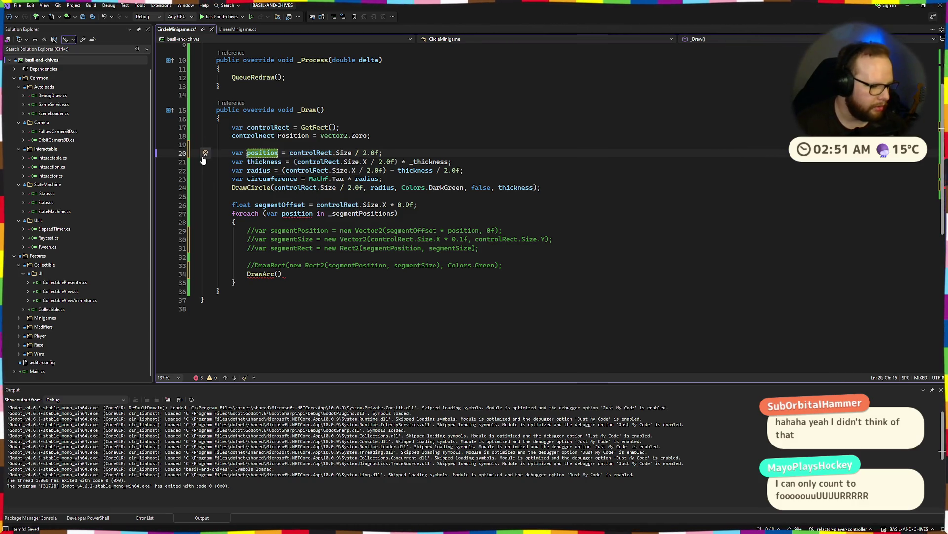
drag(274, 188, 364, 190)
text(position)
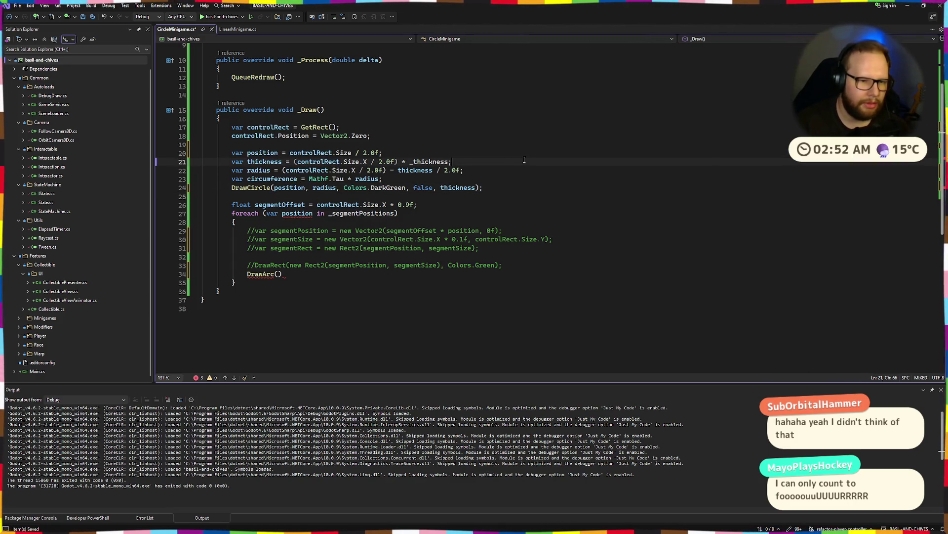
key(End)
Step: Rename position to center, add a blank line before DrawCircle, and begin DrawArc(center, rad
shift+click(232, 153)
click(421, 188)
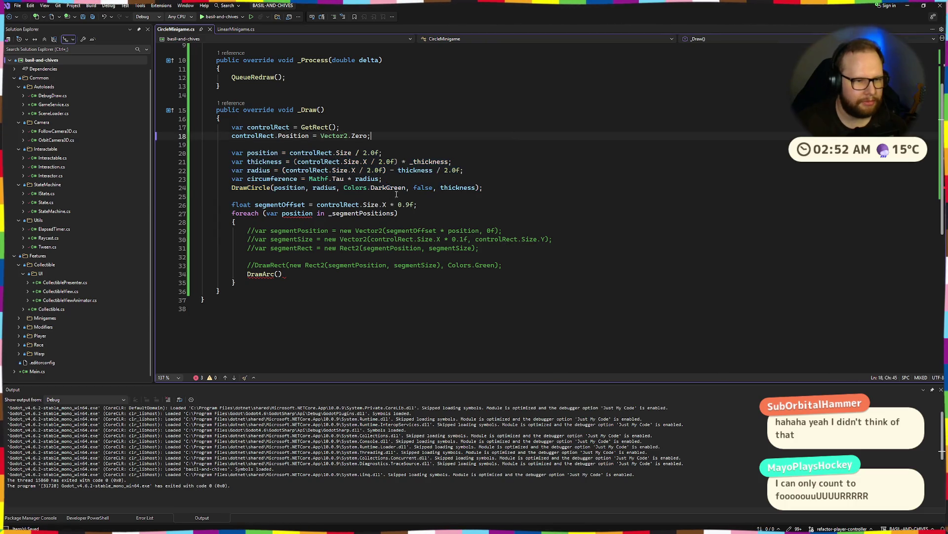
key(ctrl+Return)
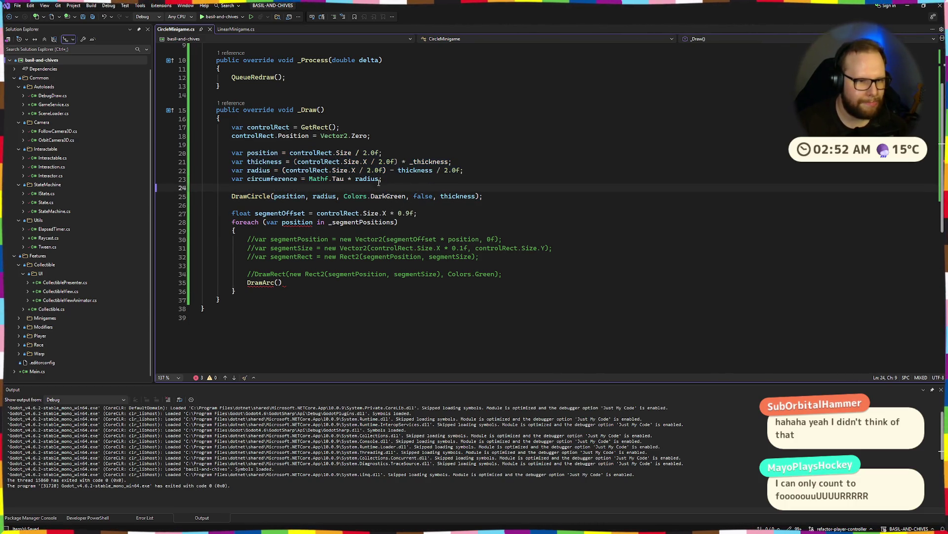
double_click(306, 222)
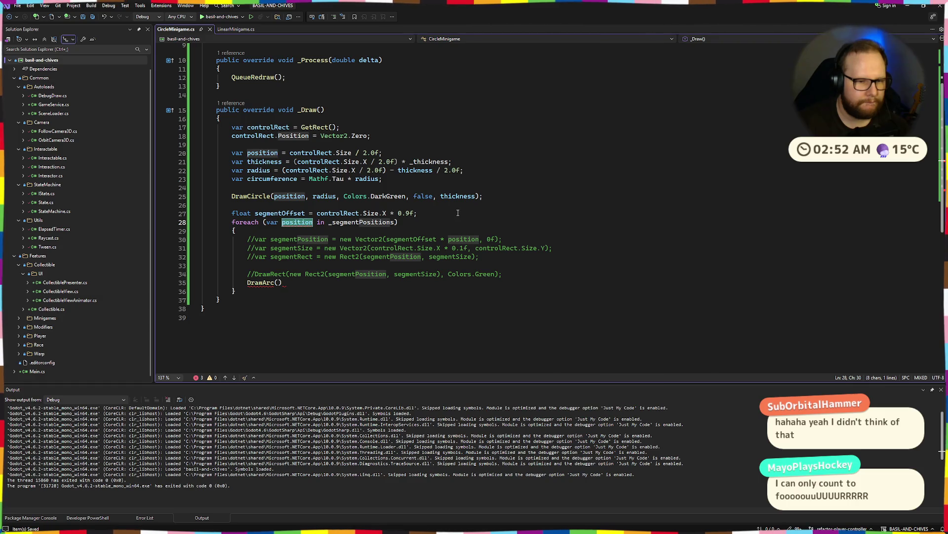
double_click(260, 153)
text(center)
double_click(260, 153)
double_click(290, 196)
key(ctrl+v)
click(278, 283)
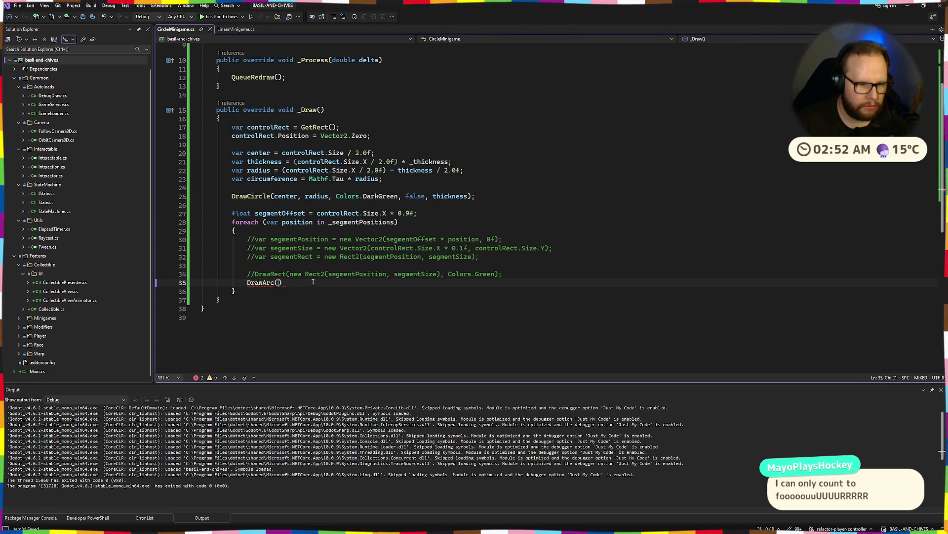
text(center,)
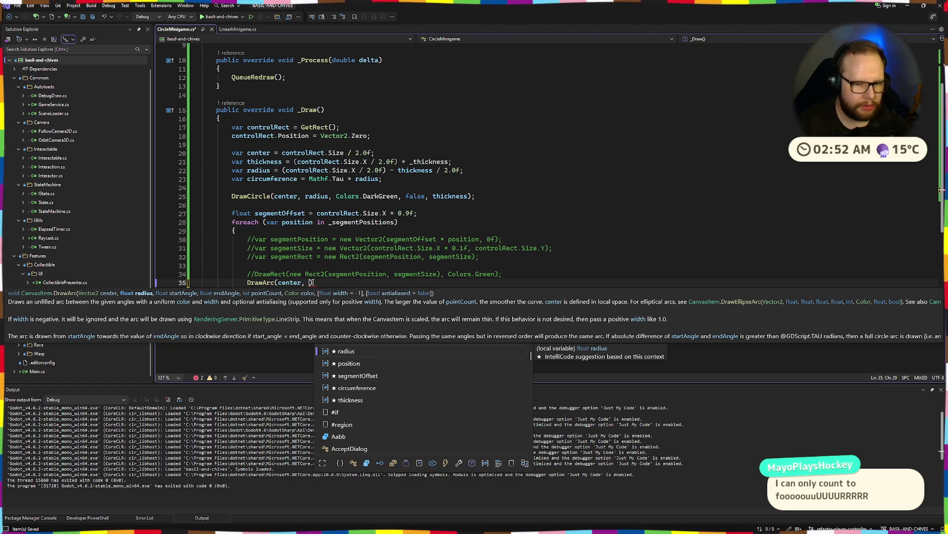
text( rad)
Step: Complete DrawArc(center, radius, 0, Mathf.Tau / 4.0f, 32, Colors.Green), then rebuild in Godot
key(Tab)
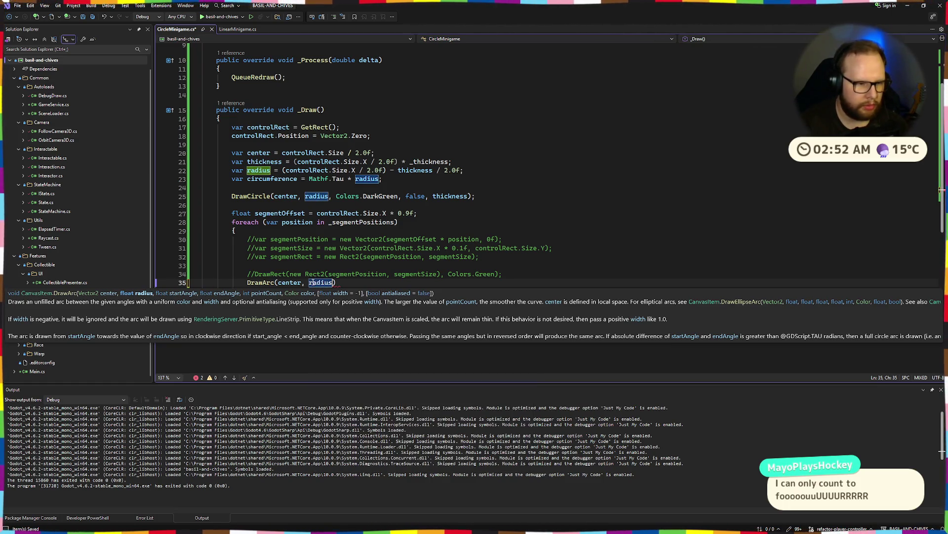
text(,)
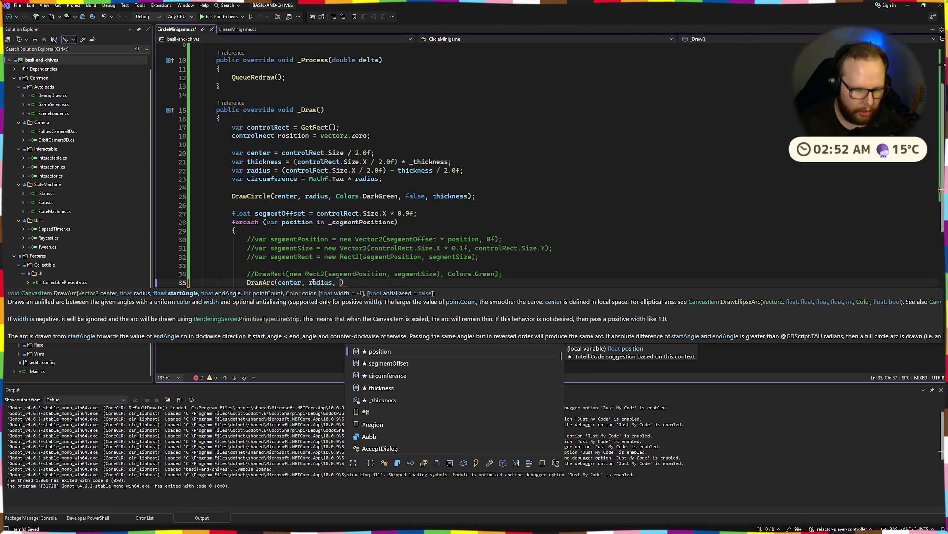
text(Tau)
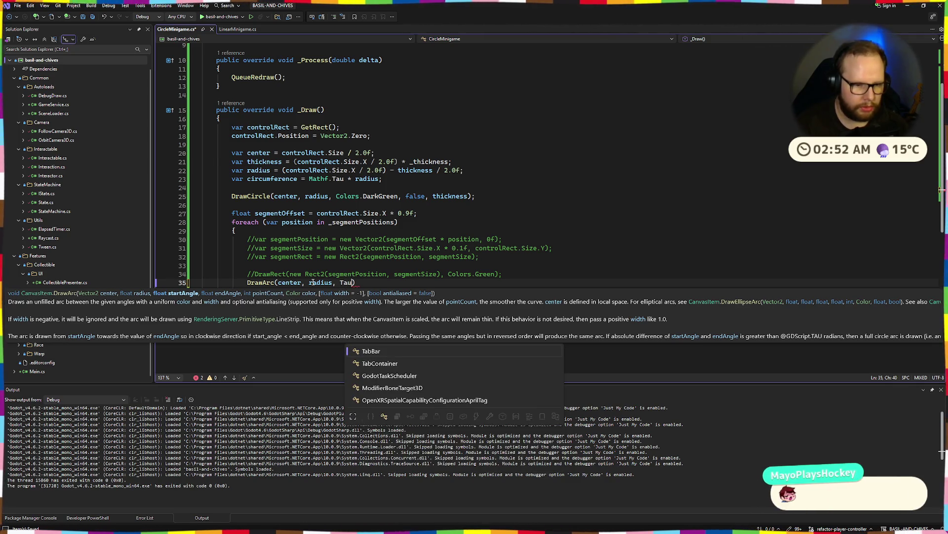
key(BackSpace)
key(BackSpace)
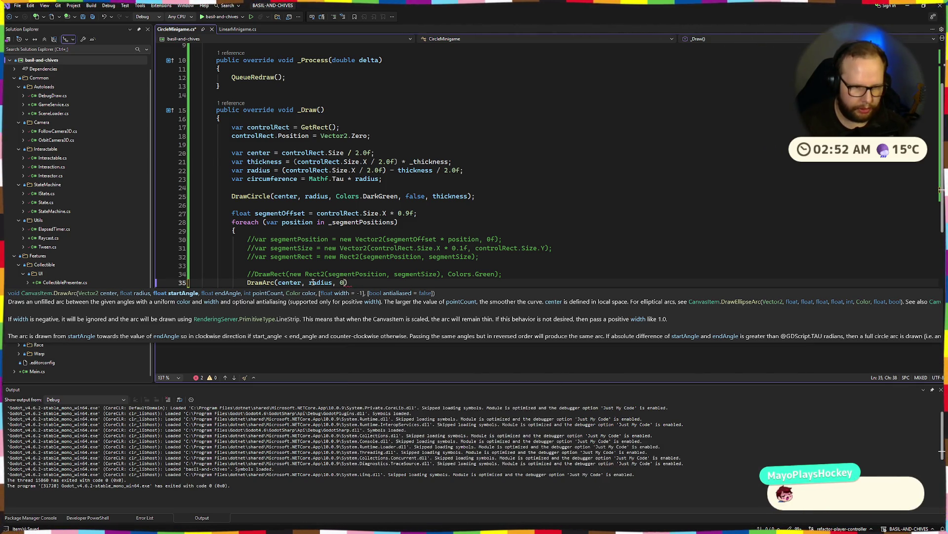
text(0, )
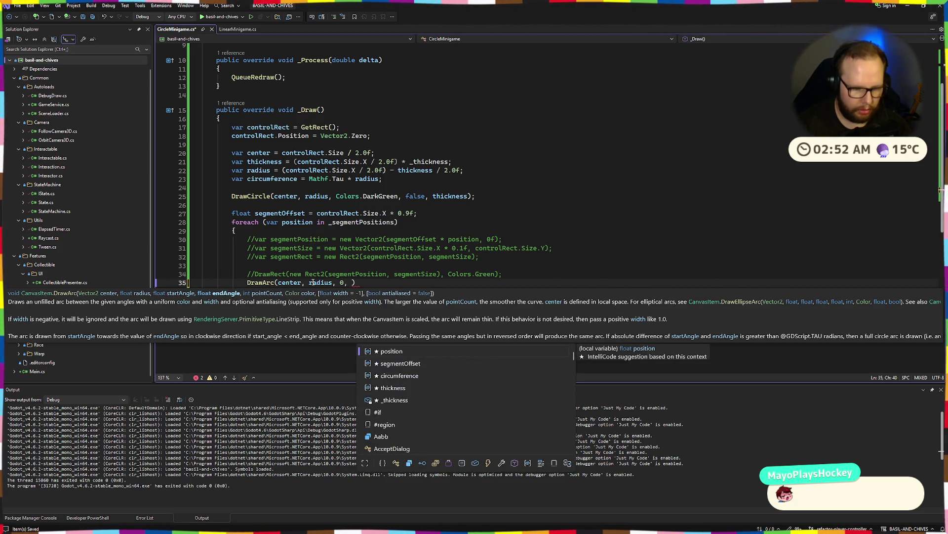
text(Mathf.T)
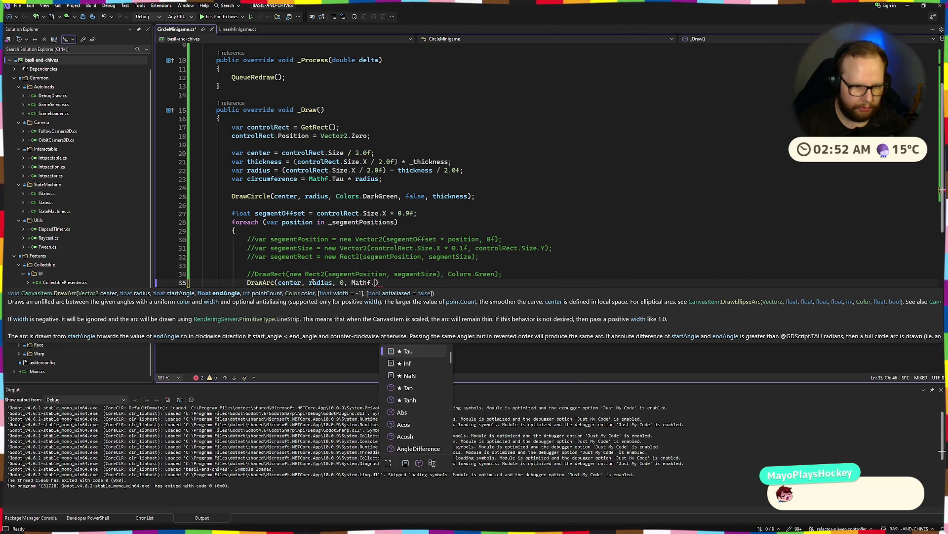
text(au / )
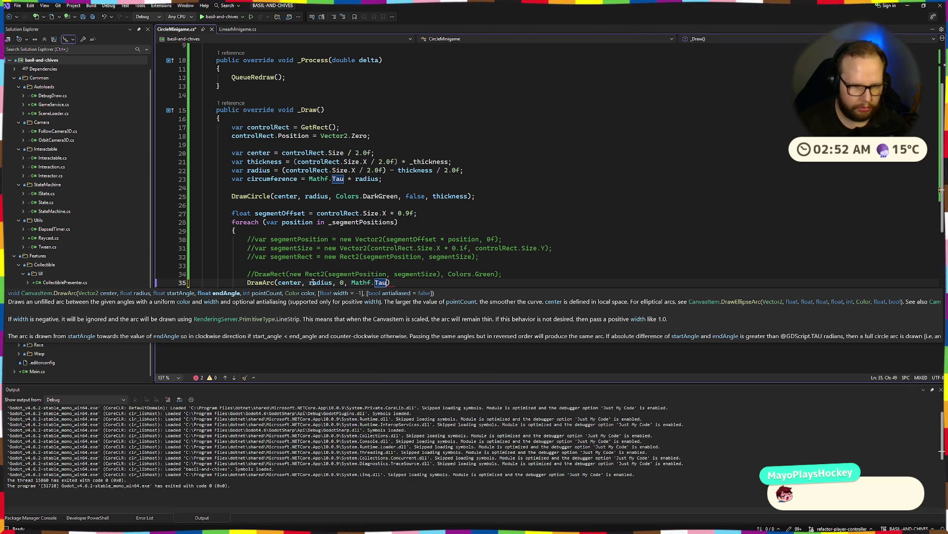
text(4.0)
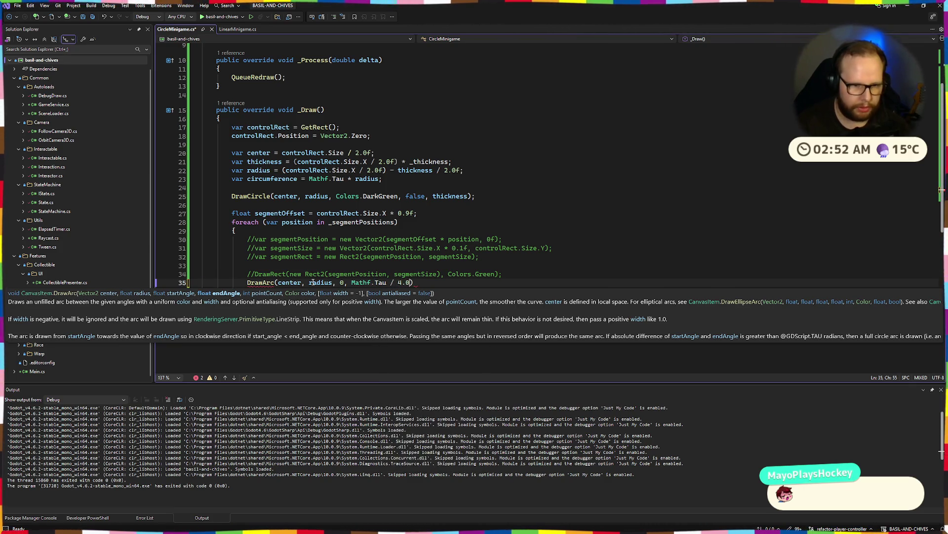
text(f);)
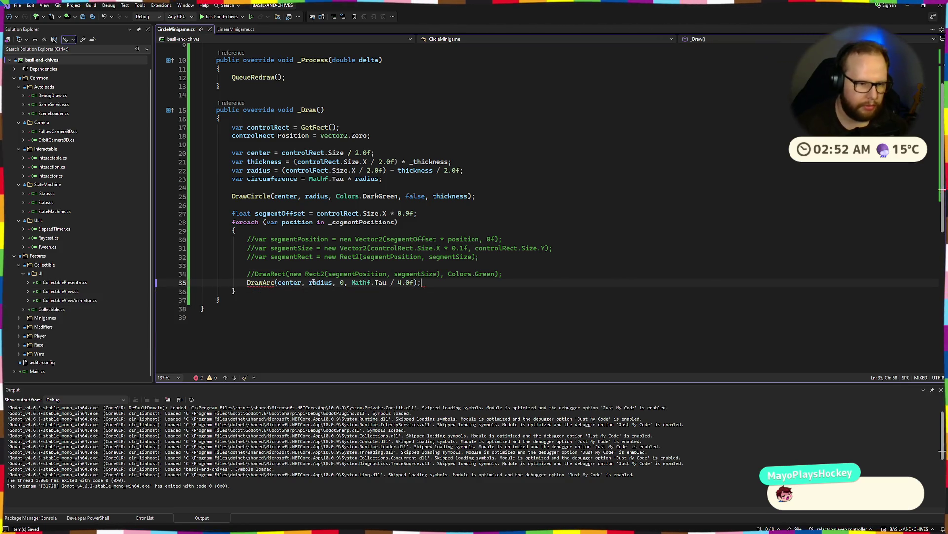
text(,)
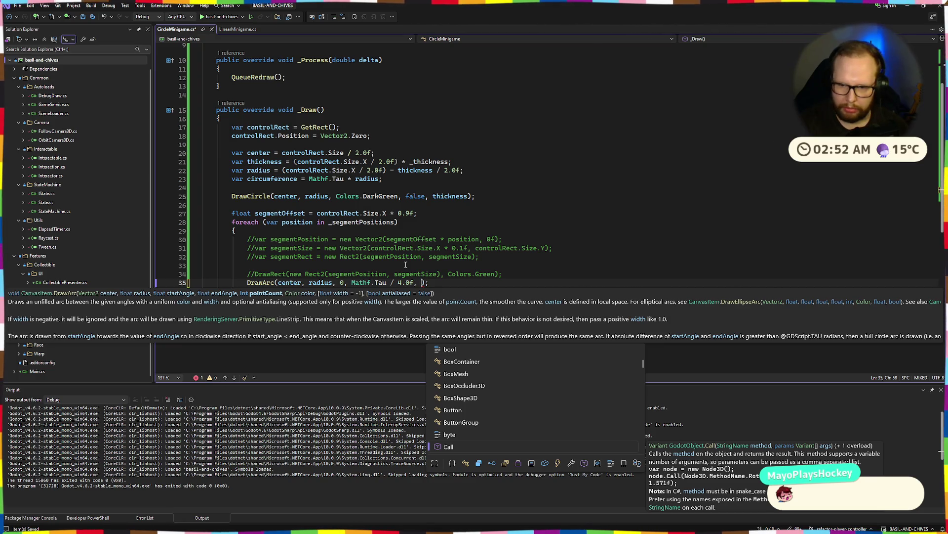
text(32, )
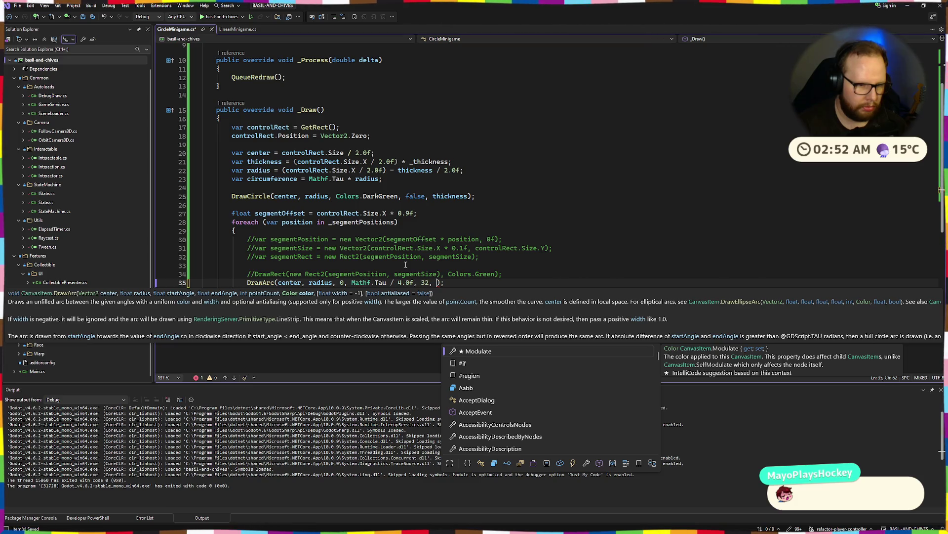
text(Colors)
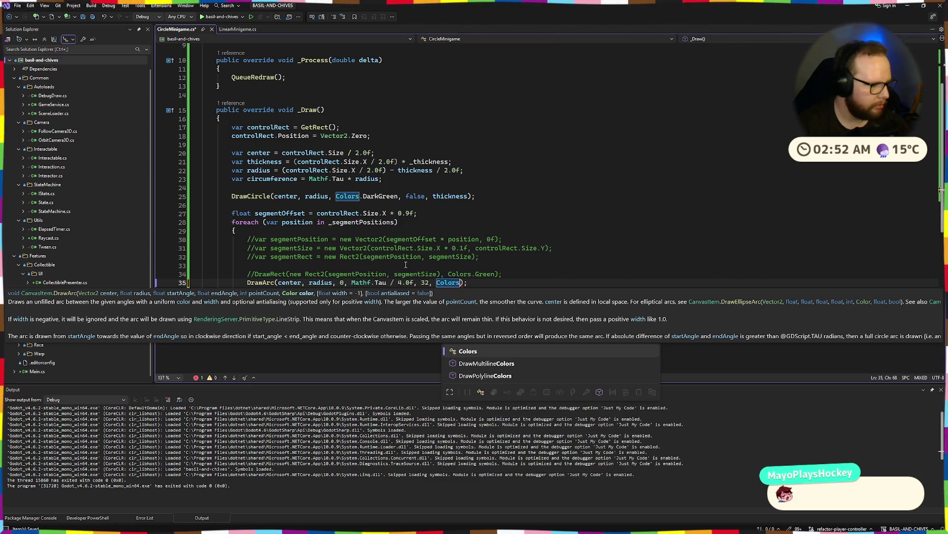
text(.)
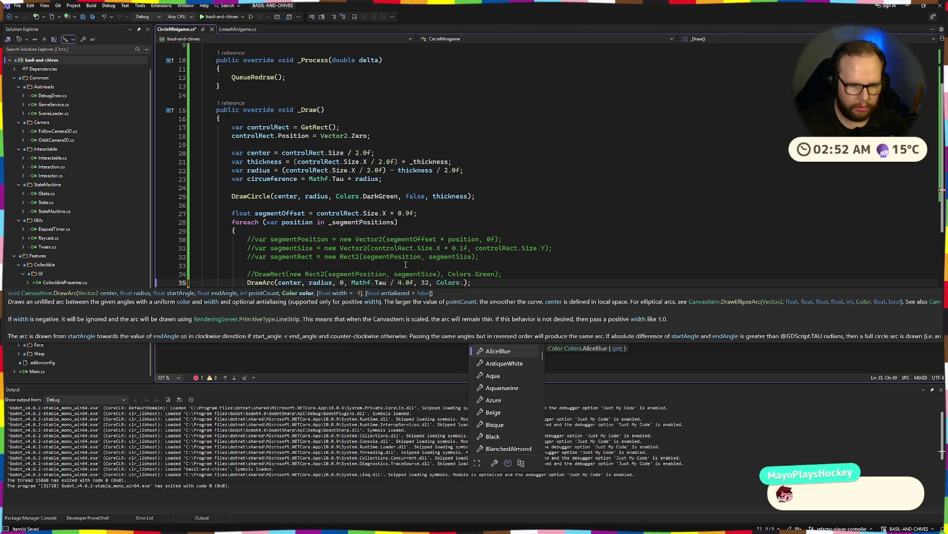
text(Green)
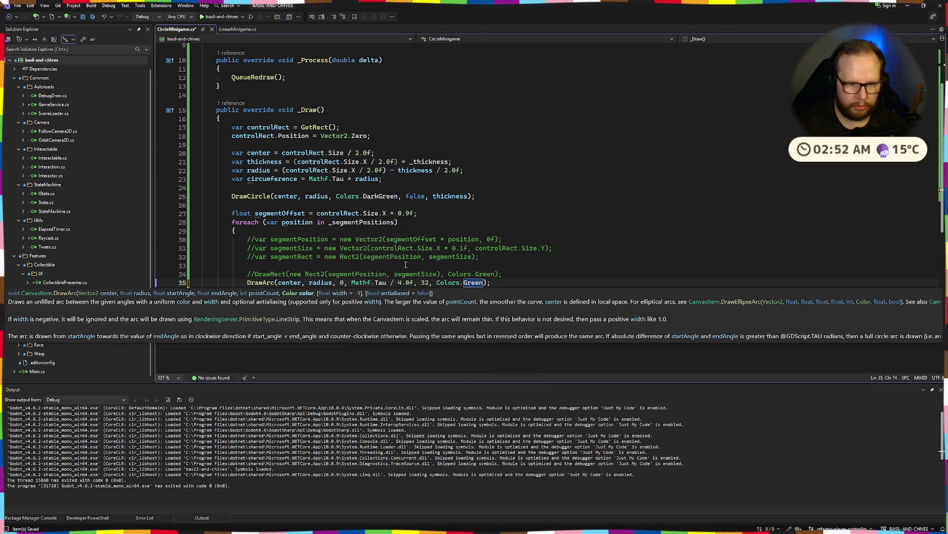
key(Escape)
key(Up)
key(Up)
key(Up)
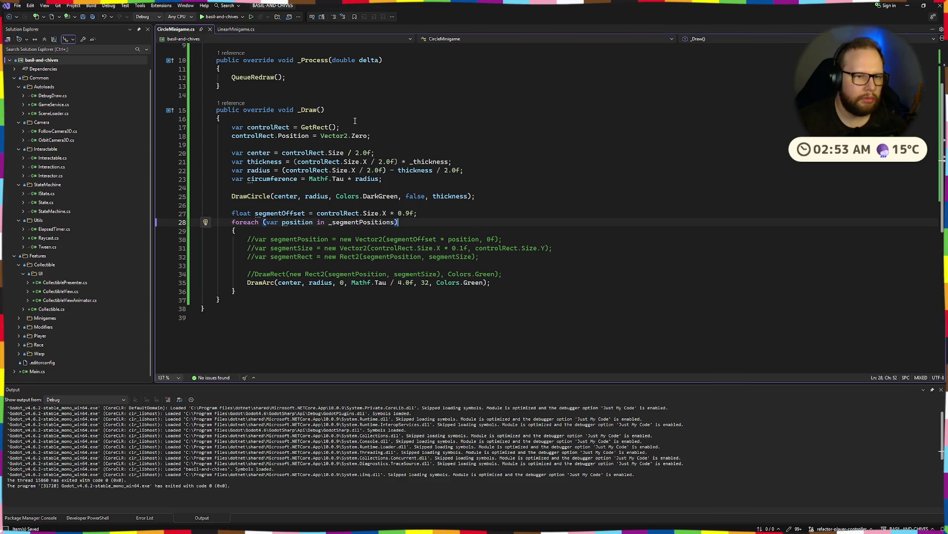
key(ctrl+super+Right)
click(786, 20)
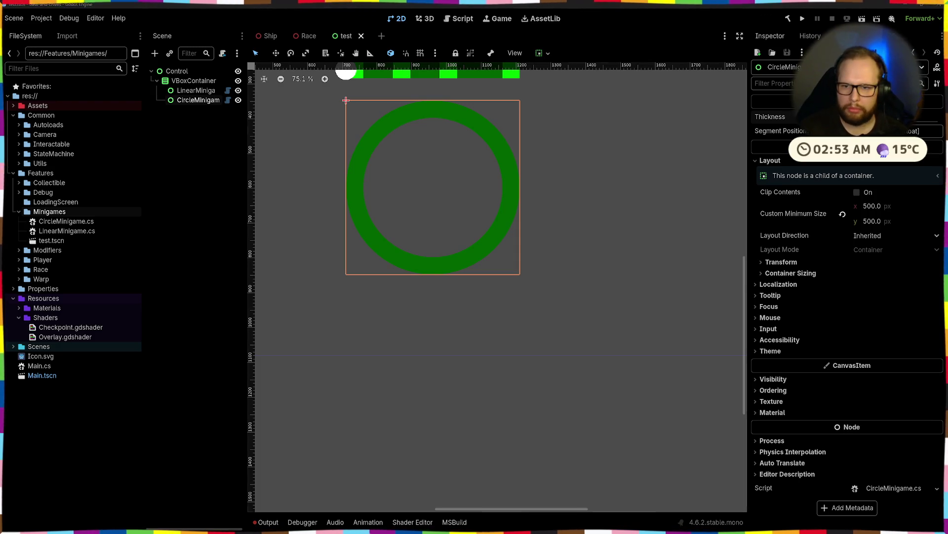
Step: Add one 0.0 element to the Segment Positions array, then return to the code
click(781, 130)
click(847, 161)
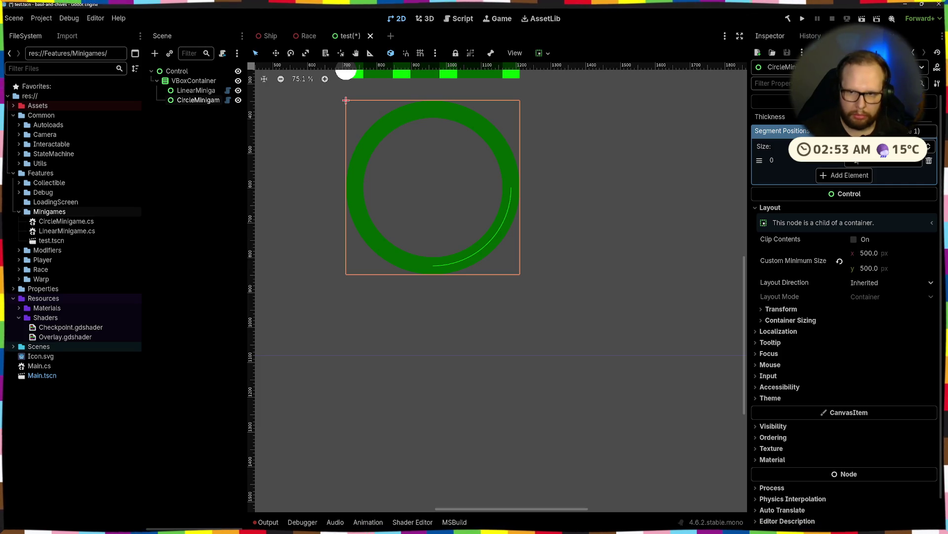
key(alt+Tab)
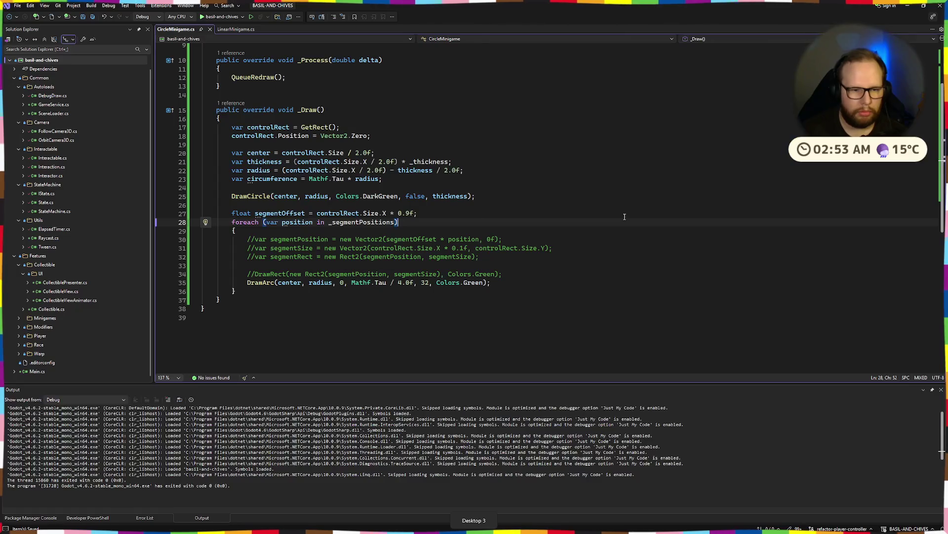
Step: Append thickness as the last DrawArc argument after Colors.Green, then go back to Godot
click(487, 282)
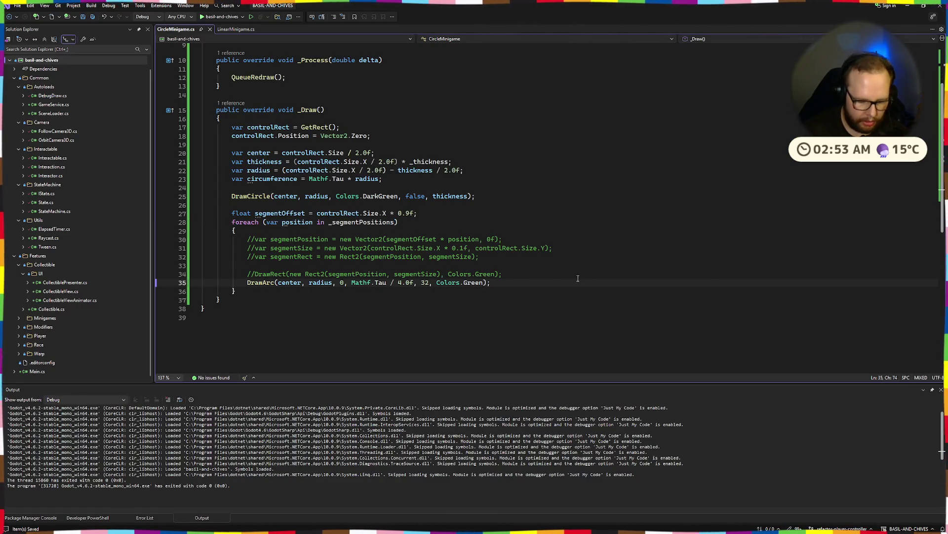
text(,)
key(ctrl+space)
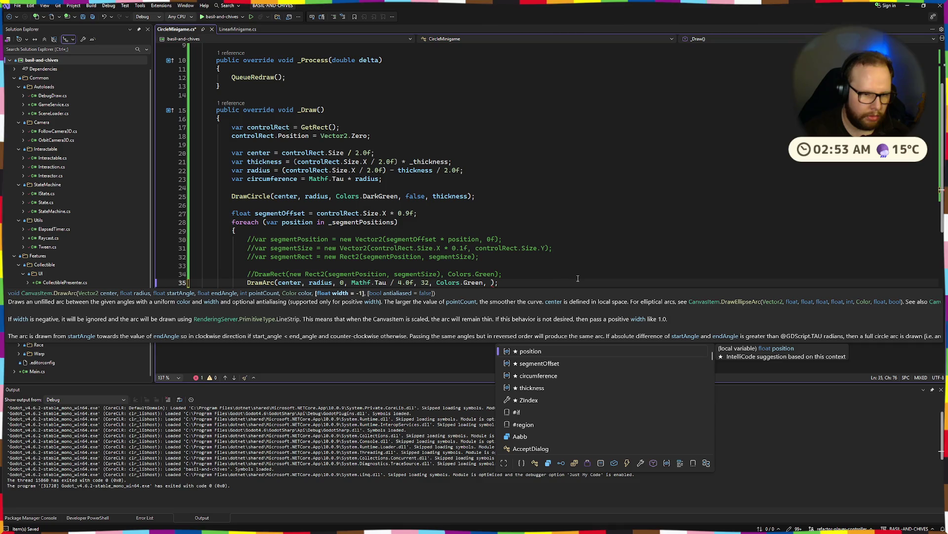
text(th)
key(Tab)
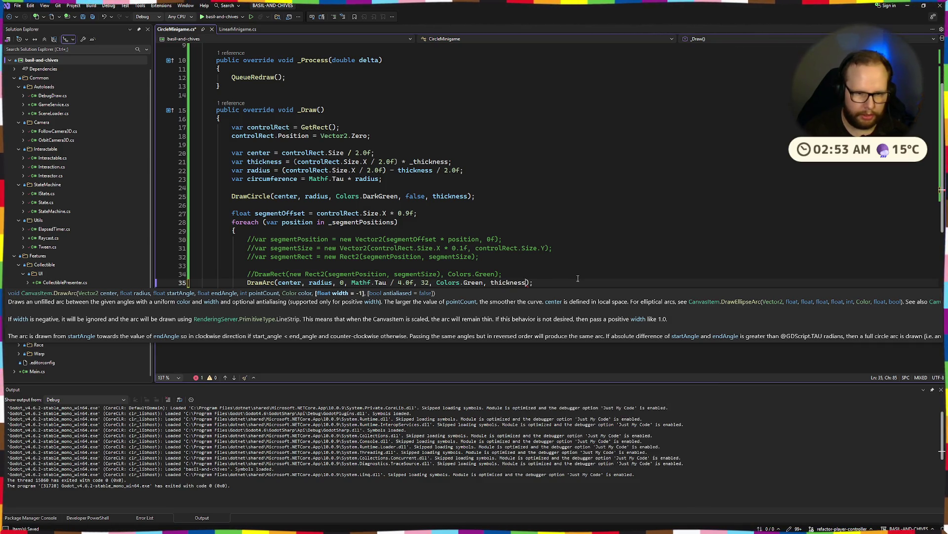
key(alt+Tab)
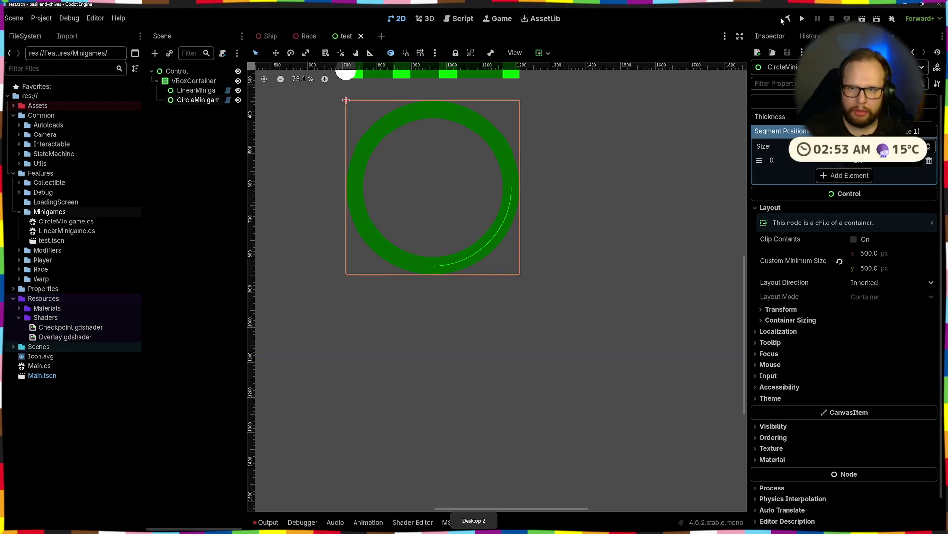
Step: Rebuild, drag the Thickness value to check the arc's width, then return to Visual Studio
click(787, 20)
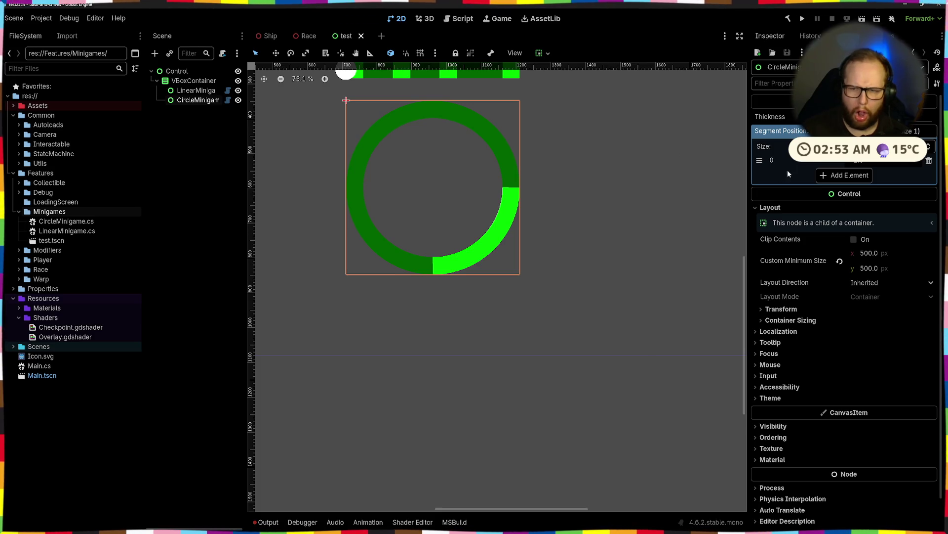
mouse_move(869, 117)
mouse_down()
mouse_move(942, 125)
mouse_move(875, 117)
mouse_up()
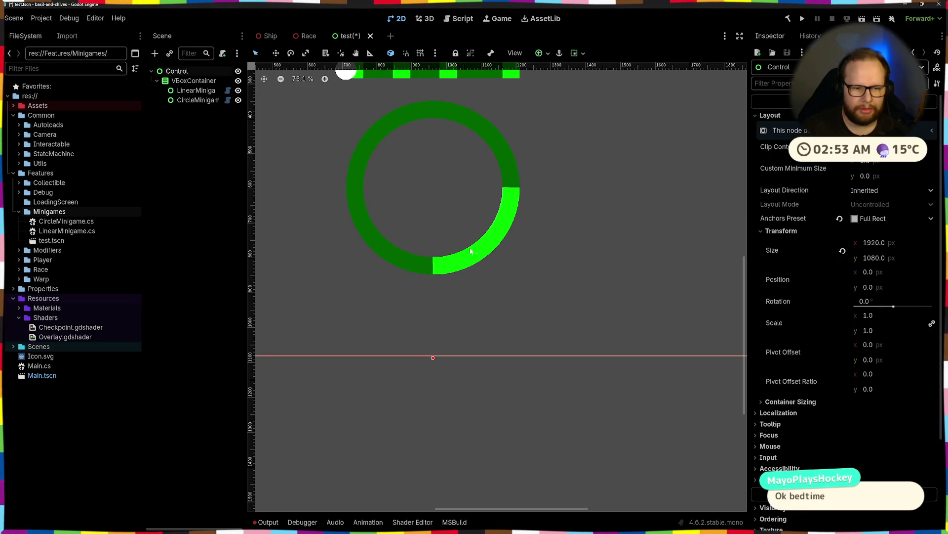
key(alt+Tab)
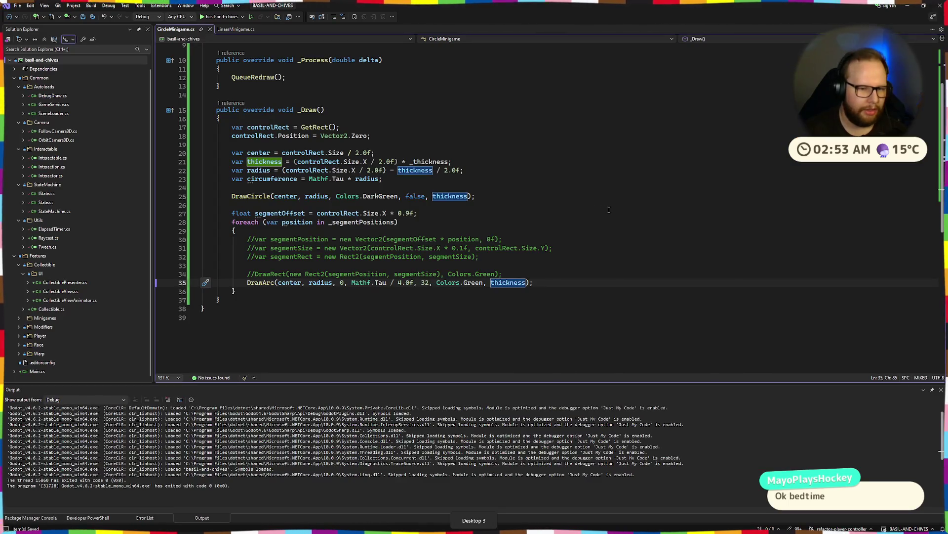
Step: Comment out the circumference variable line
click(558, 274)
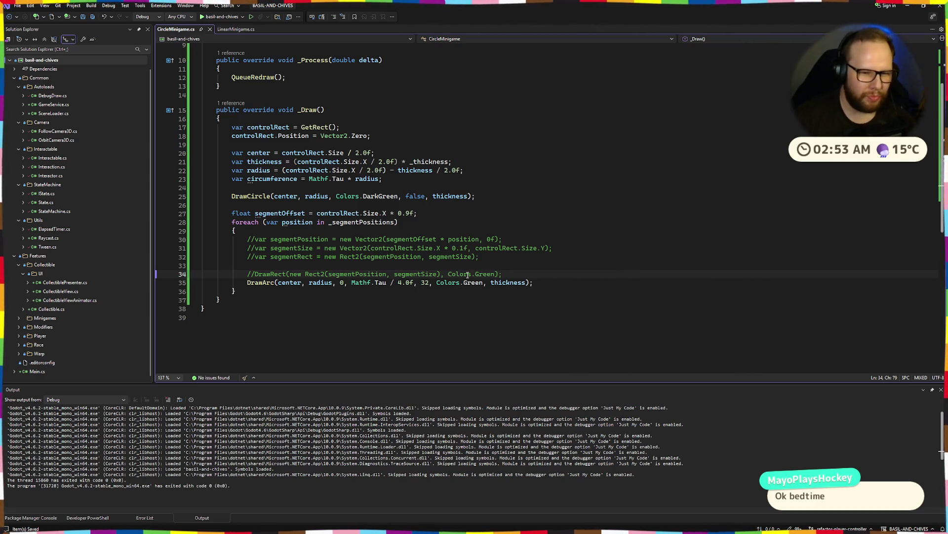
click(297, 239)
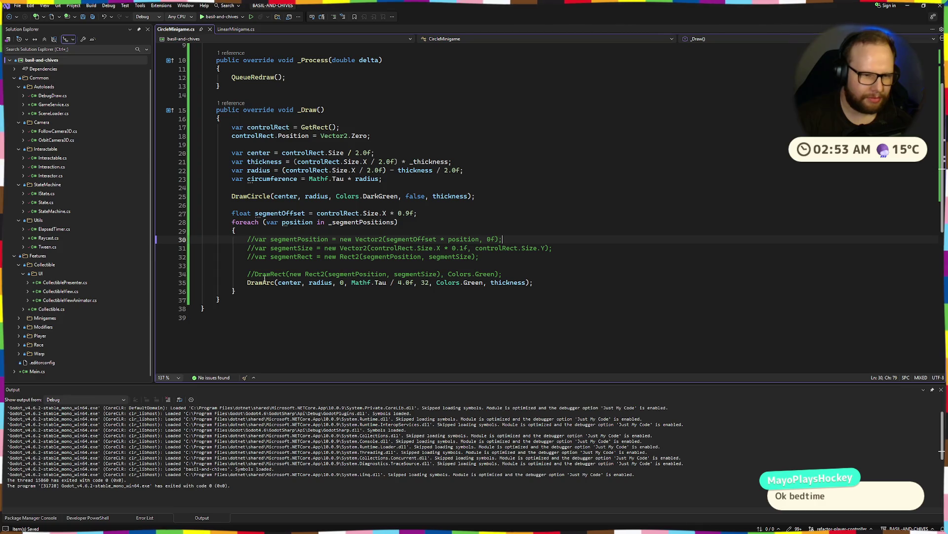
click(275, 179)
click(398, 181)
key(ctrl+k)
key(ctrl+c)
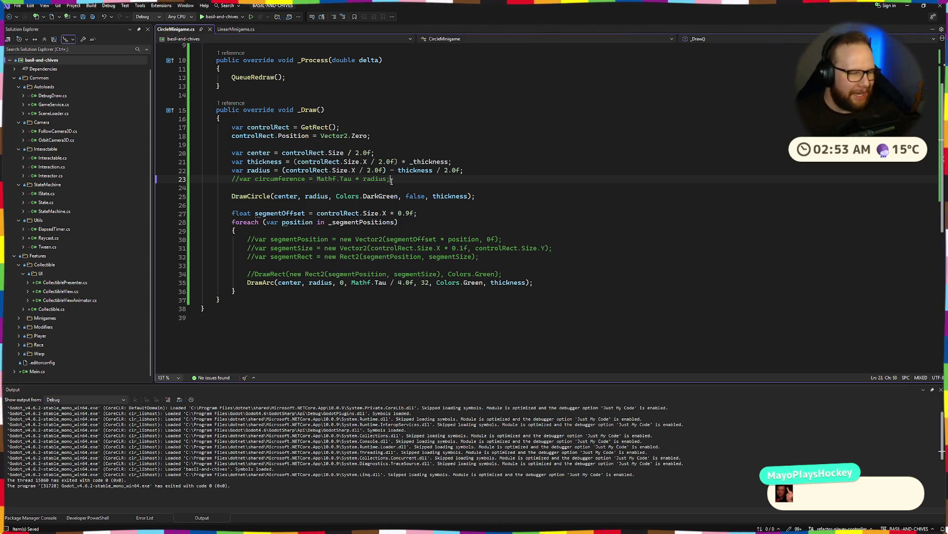
Step: Insert blank lines between the commented DrawRect line and the DrawArc call
click(529, 274)
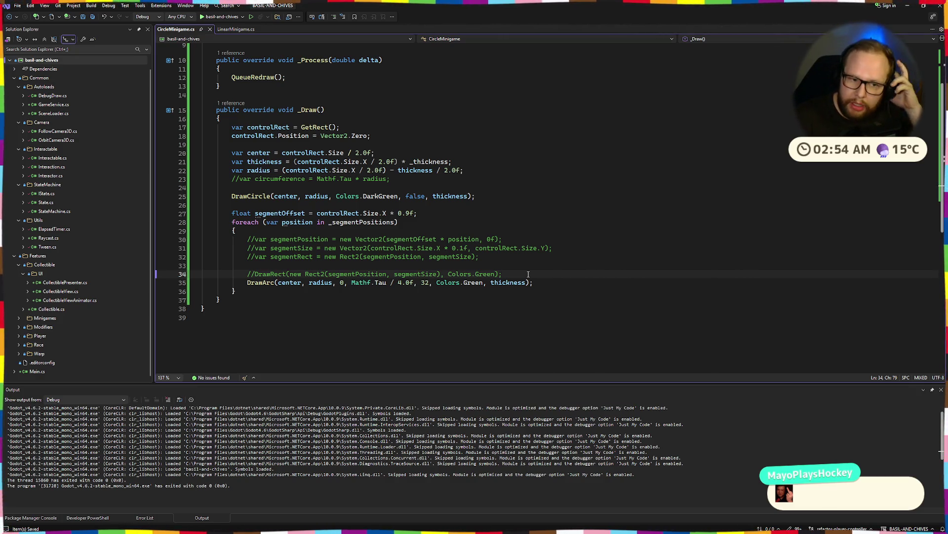
key(Return)
key(Return)
key(Up)
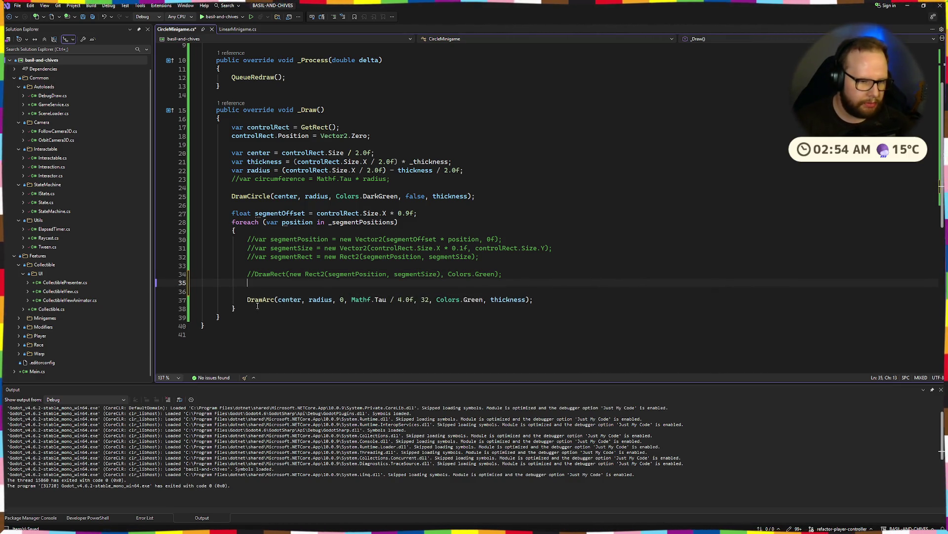
mouse_move(263, 302)
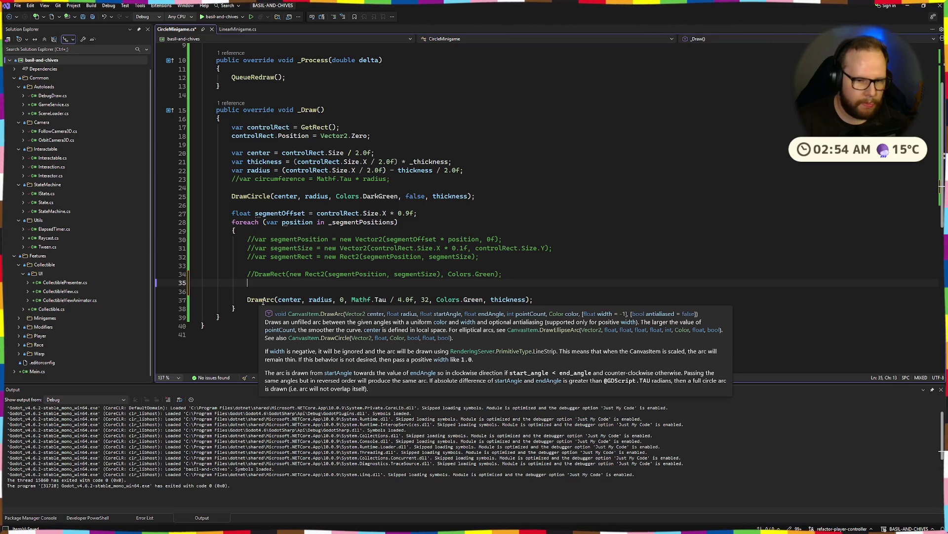
Step: Declare placeholder variables 'var startAngle = ;' and 'var endAngle = "";' above DrawArc
text(var)
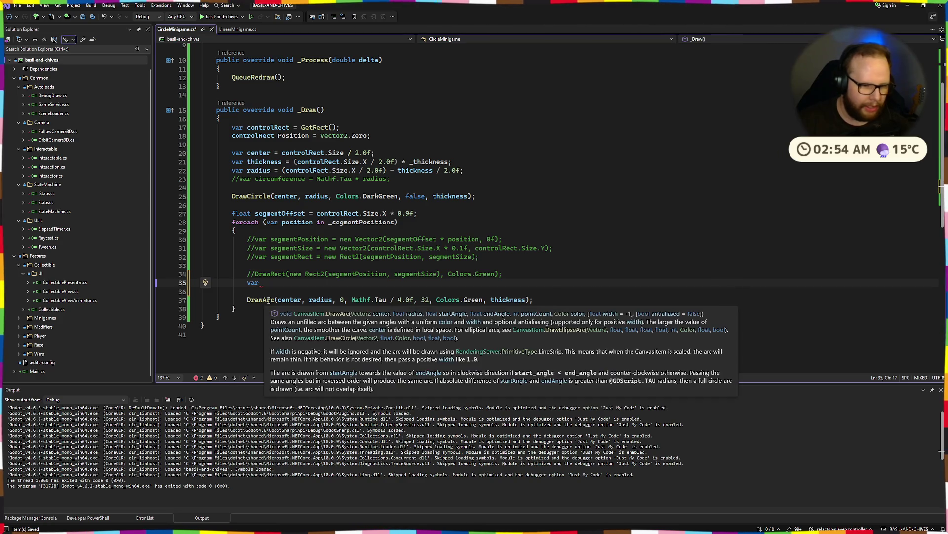
scroll(268, 301, up, 1)
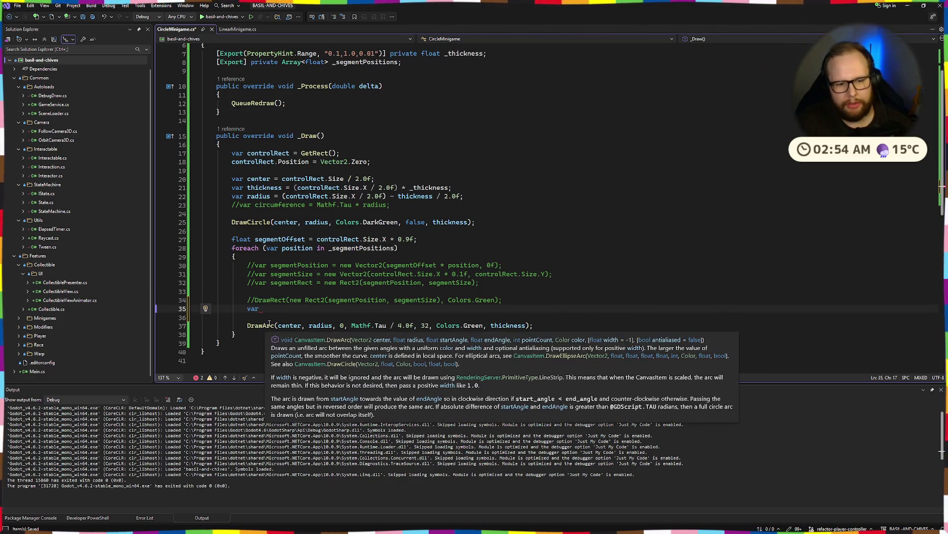
text(sta)
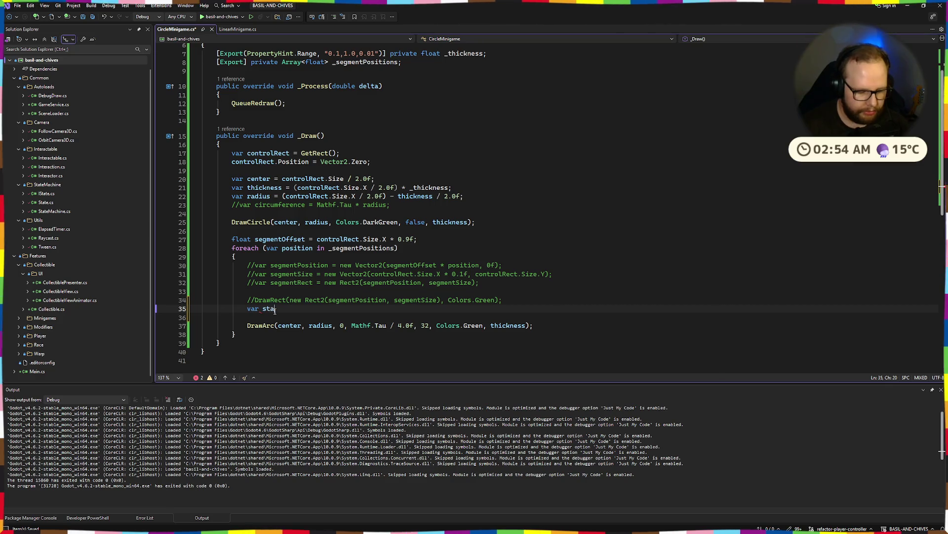
text(rtAngle)
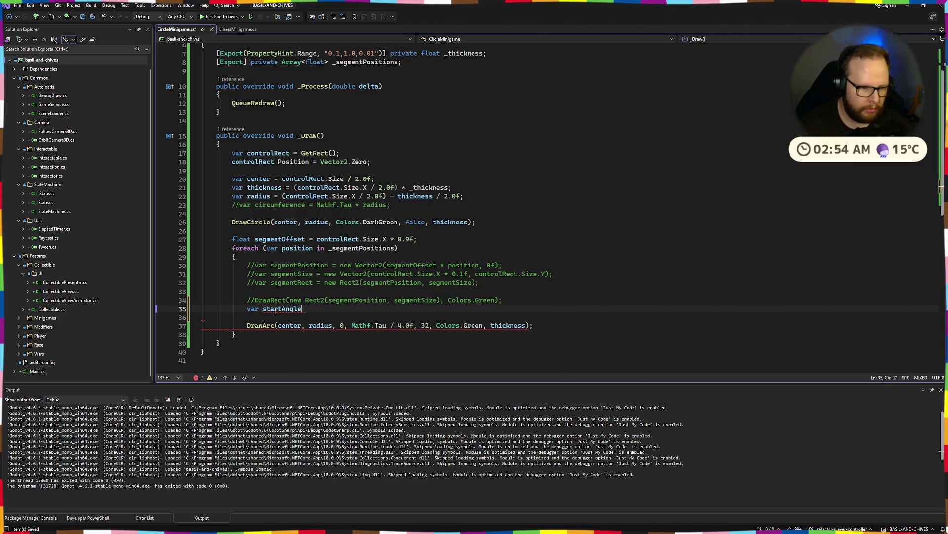
text( = ;)
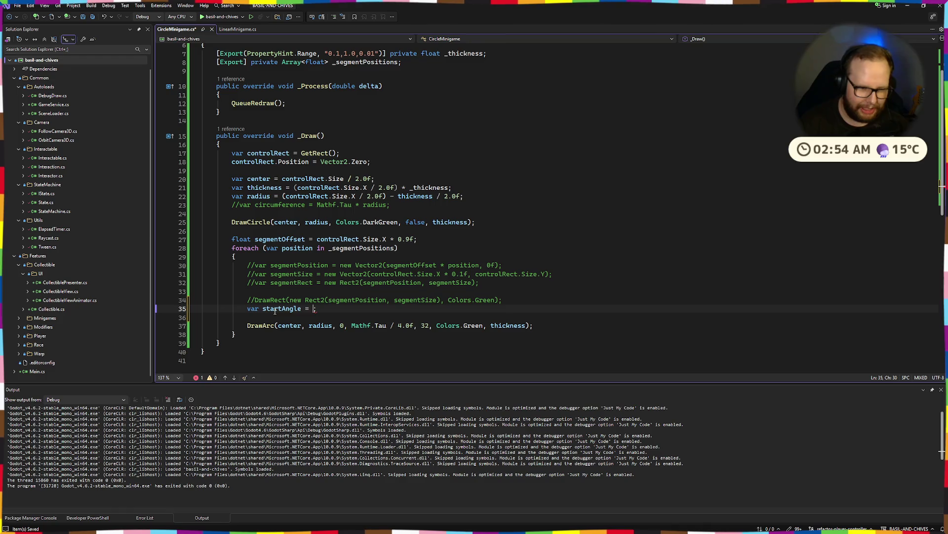
text(")
key(End)
key(Return)
text(var star)
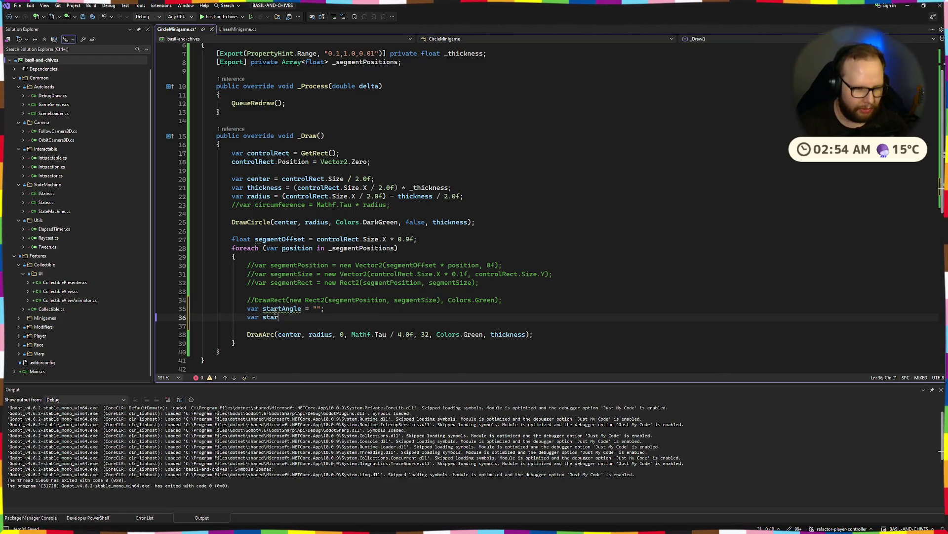
key(BackSpace)
key(BackSpace)
key(BackSpace)
key(BackSpace)
text(endAngle = "";)
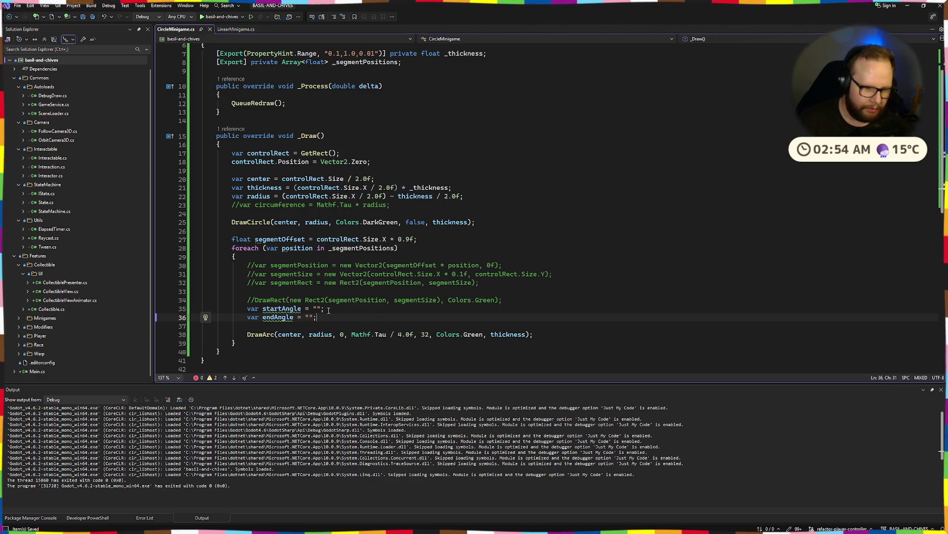
click(320, 308)
key(BackSpace)
key(BackSpace)
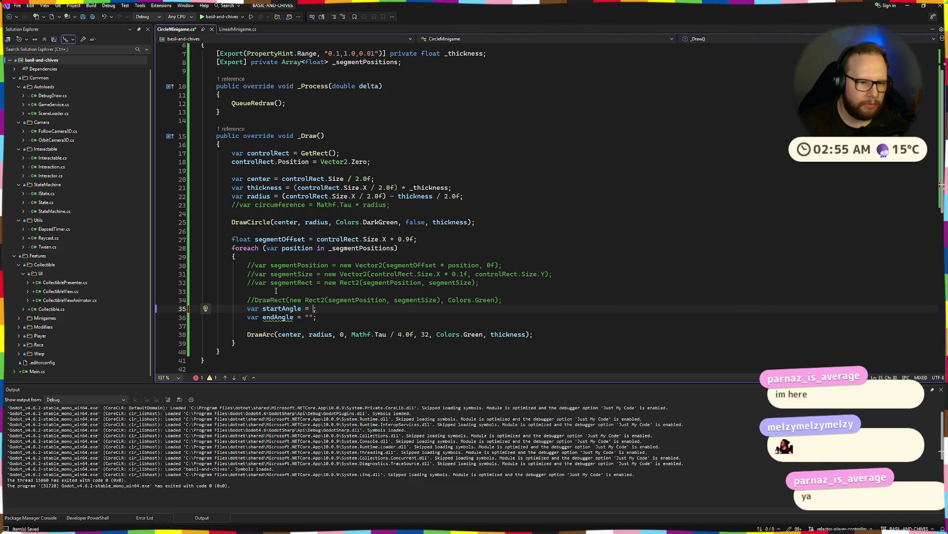
click(396, 205)
Step: Uncomment the circumference line and add 'var length = circumference * 0.1f;' above startAngle
key(ctrl+k)
key(ctrl+u)
key(ctrl+minus)
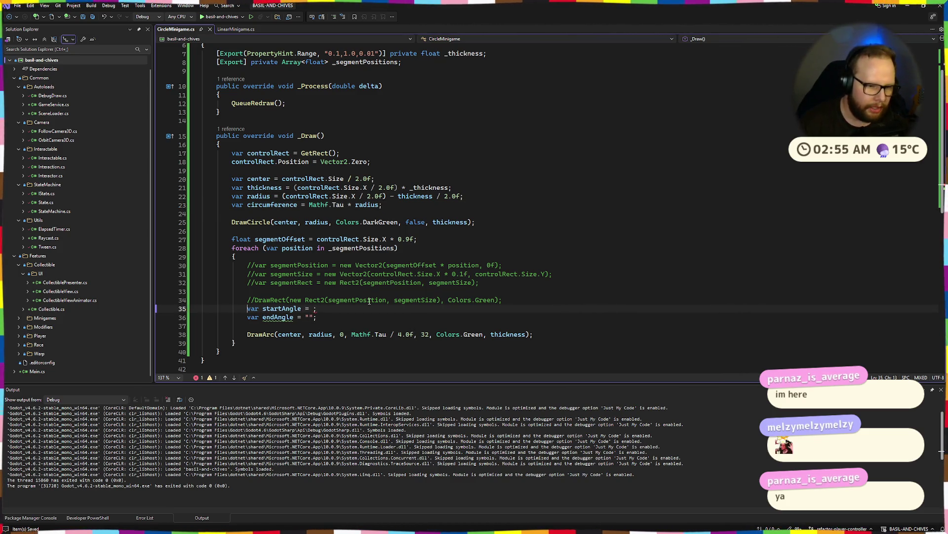
key(ctrl+Return)
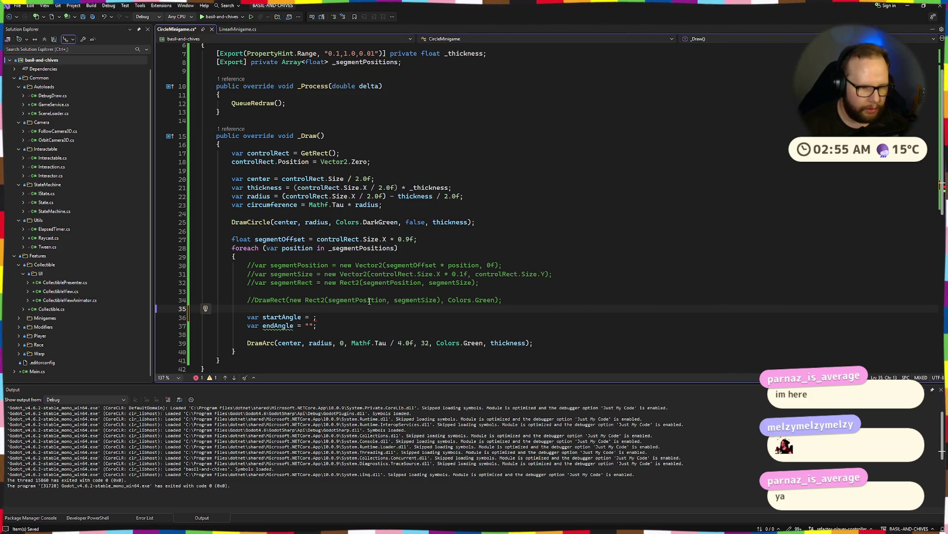
text(var s)
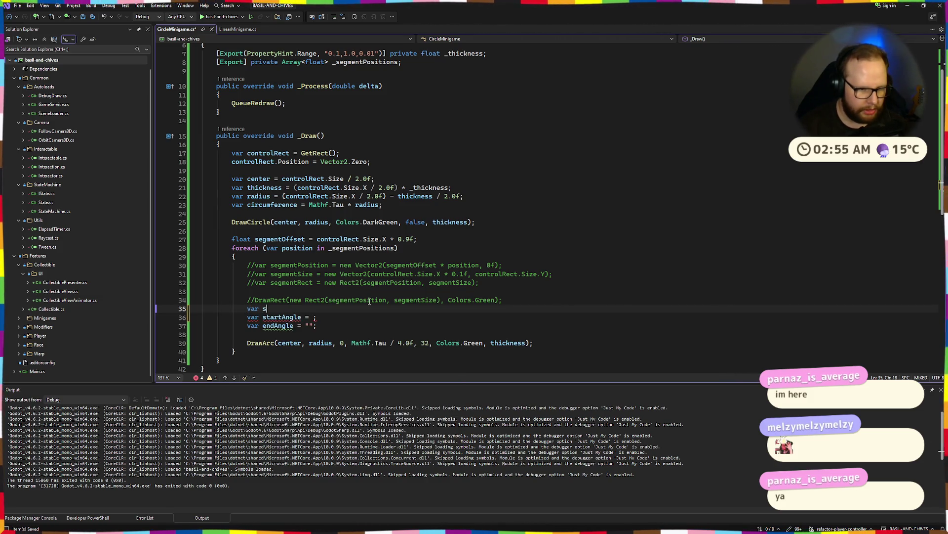
key(BackSpace)
text(length = )
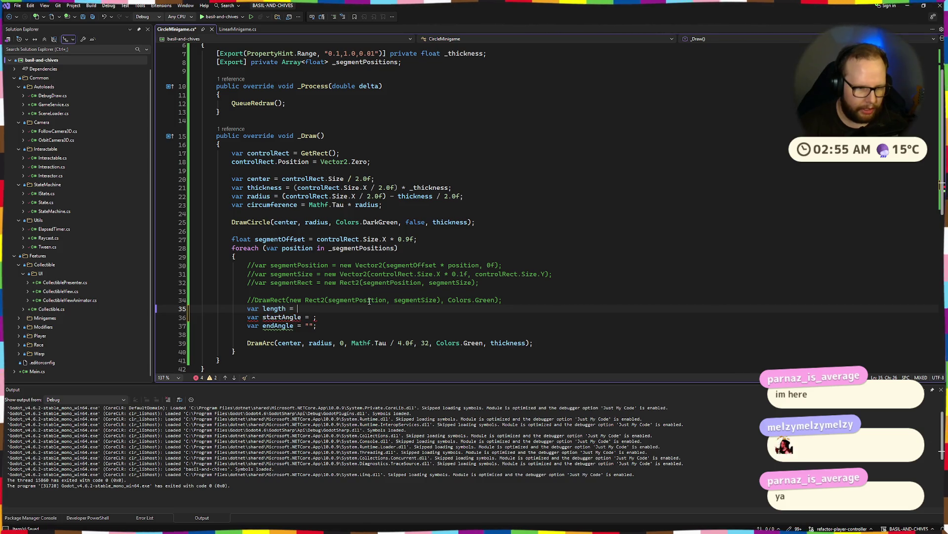
text(circumference * )
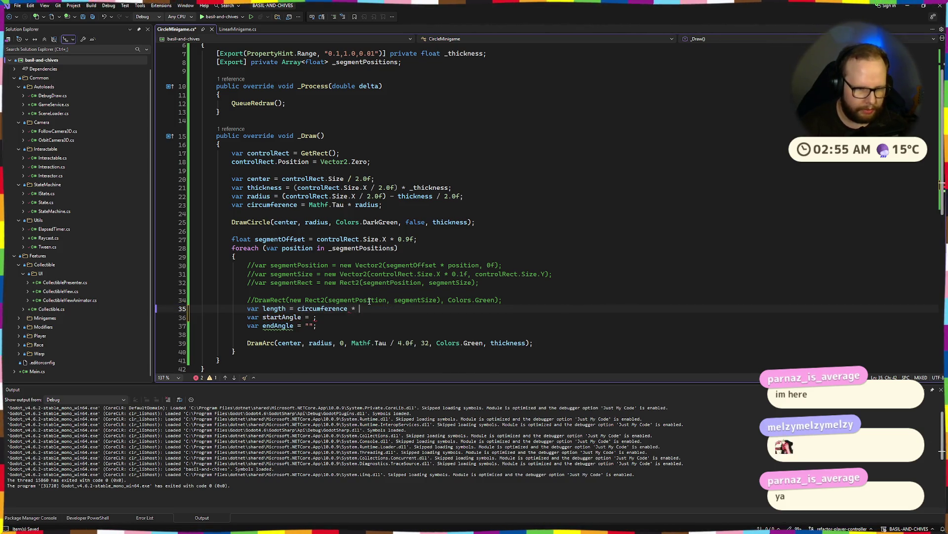
text(0 - .1f;)
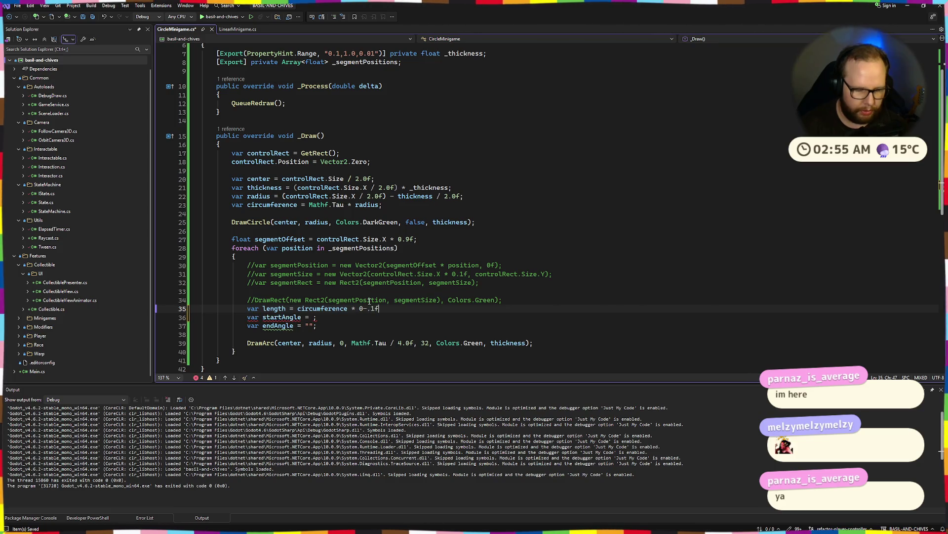
key(Left)
key(Left)
key(Left)
key(BackSpace)
key(BackSpace)
key(BackSpace)
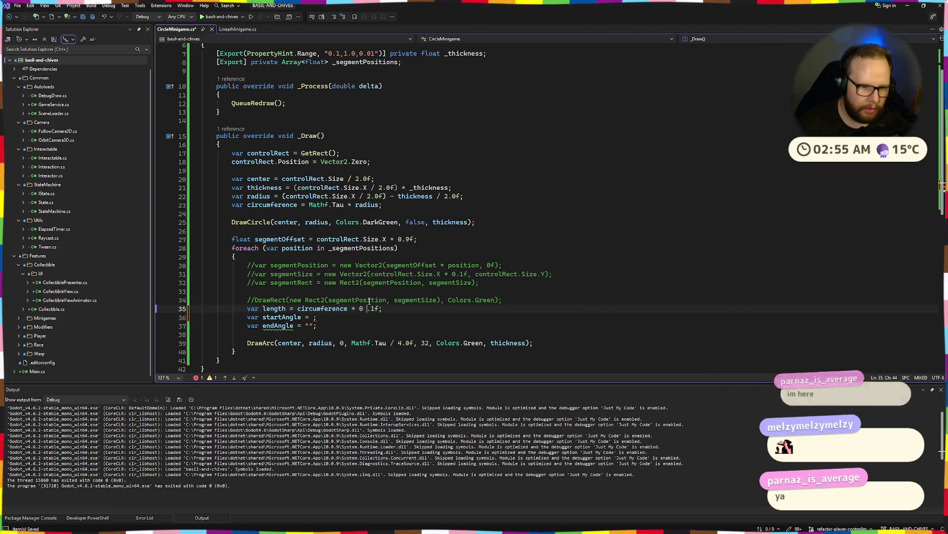
Step: Assign position as the startAngle value
key(Down)
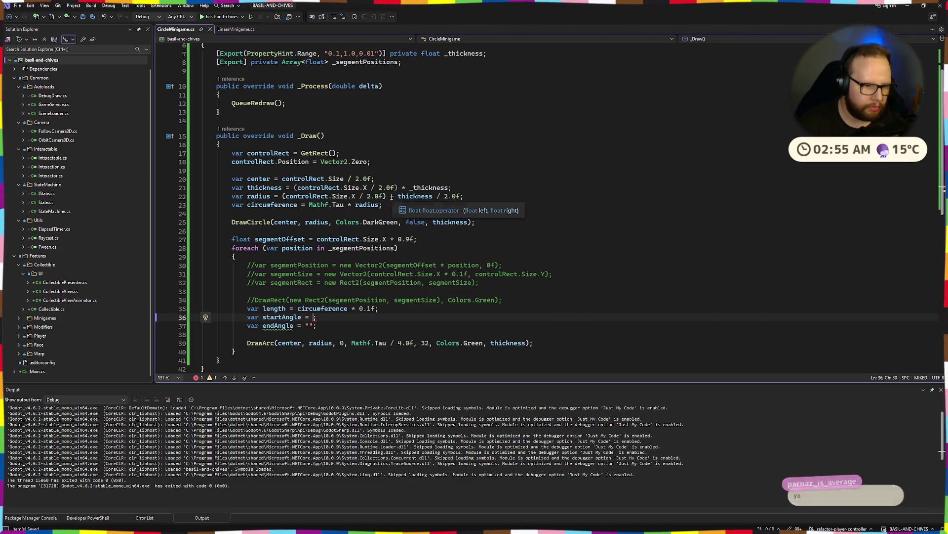
text(po)
key(Tab)
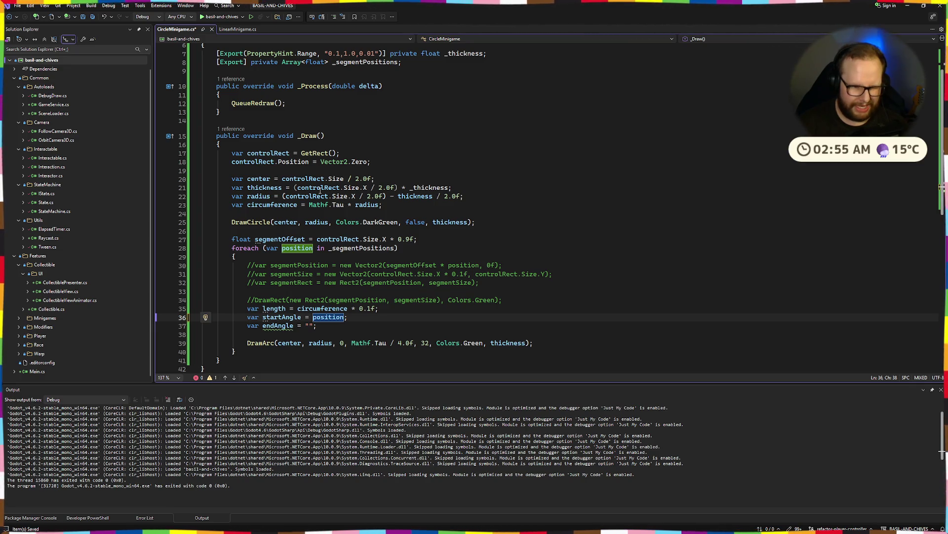
Step: Set startAngle to 0.0f and endAngle to Mathf.Tau * position
key(Down)
key(Left)
key(BackSpace)
key(BackSpace)
text(po)
key(Tab)
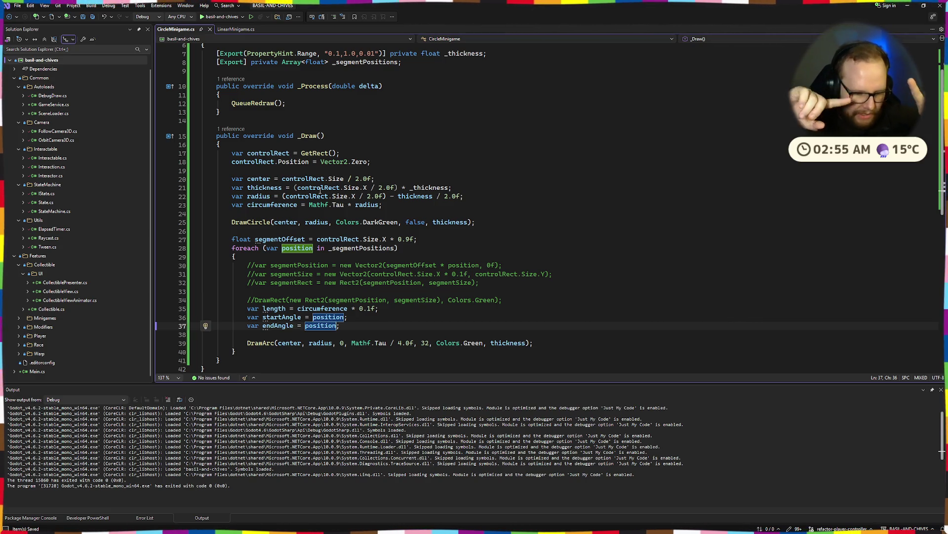
key(Up)
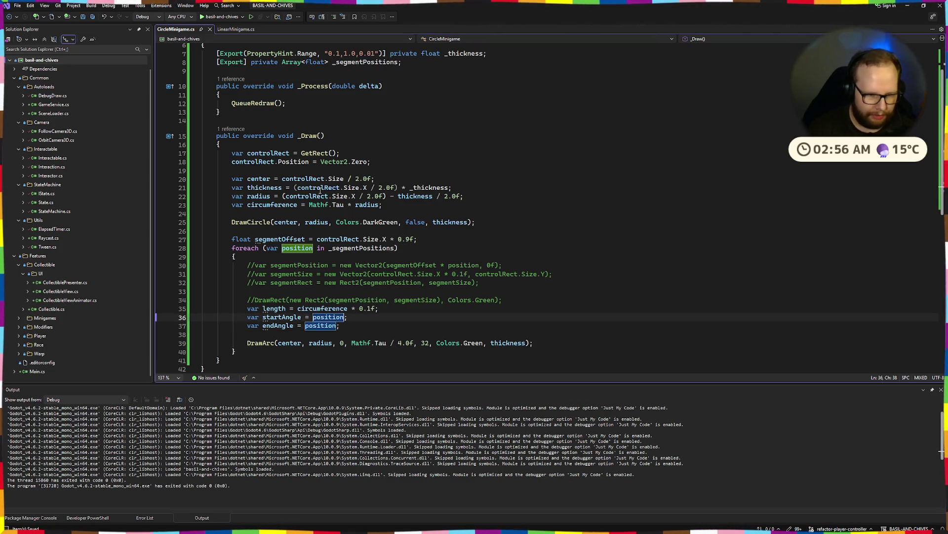
text(0)
key(Down)
key(BackSpace)
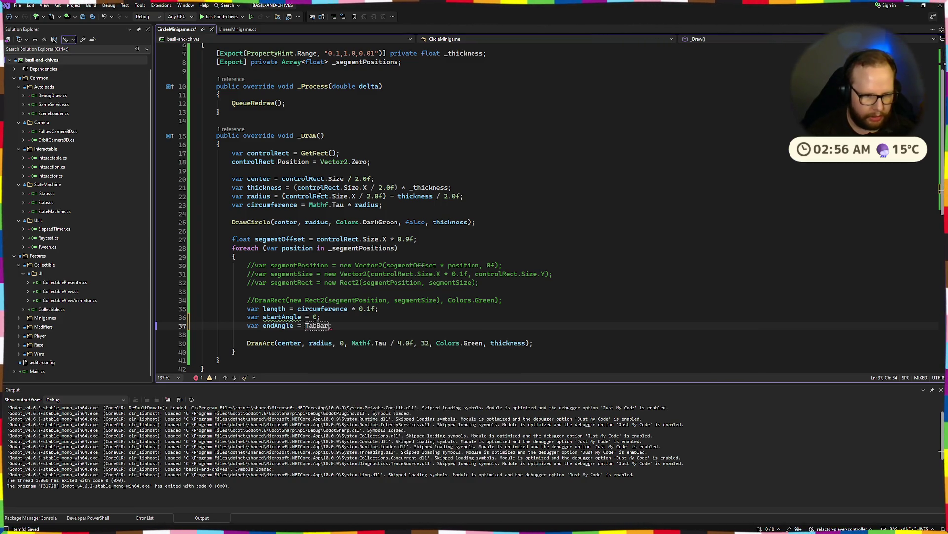
text(Mathf.Tau)
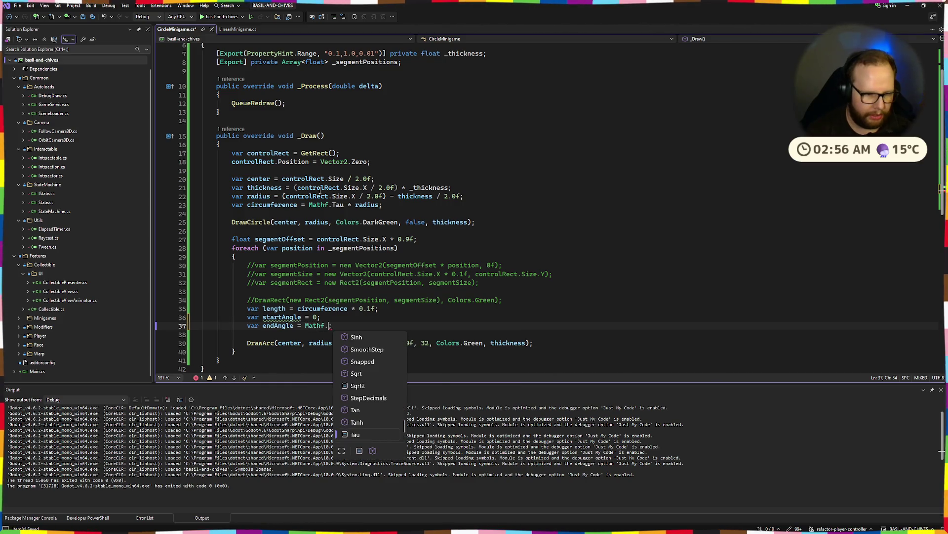
text( *)
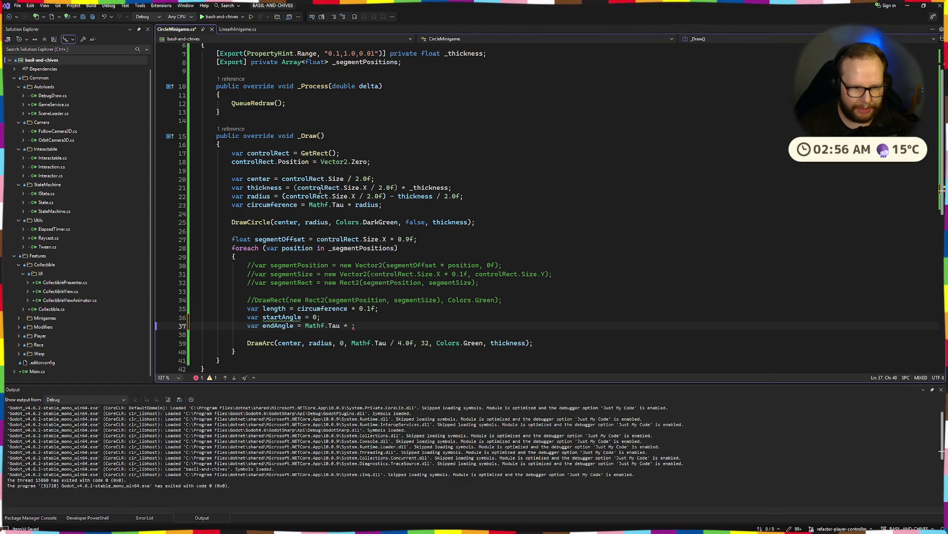
text(po)
key(Tab)
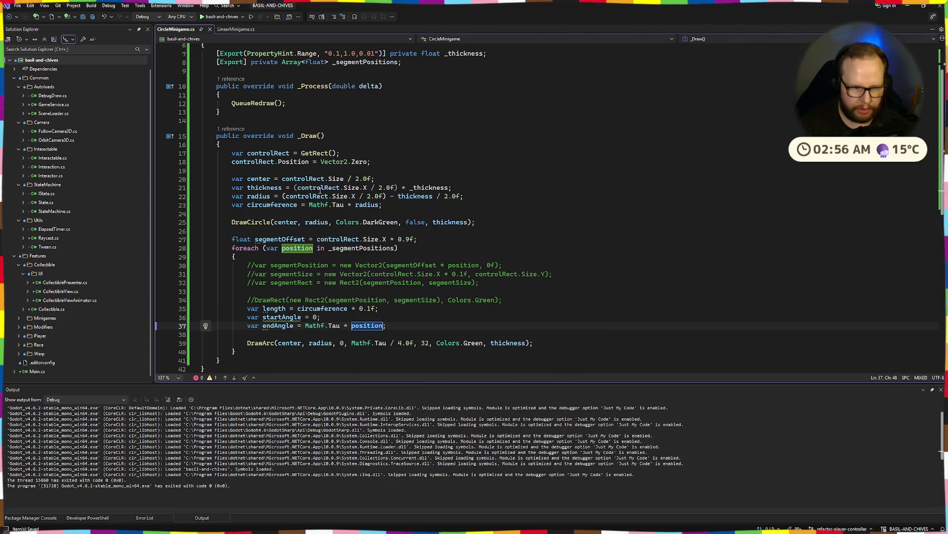
mouse_move(280, 320)
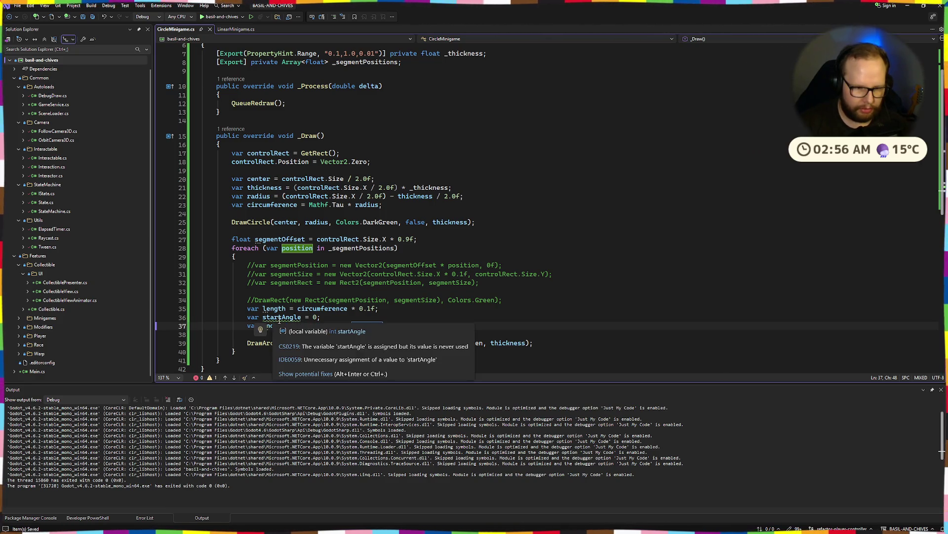
click(317, 318)
text(.0f)
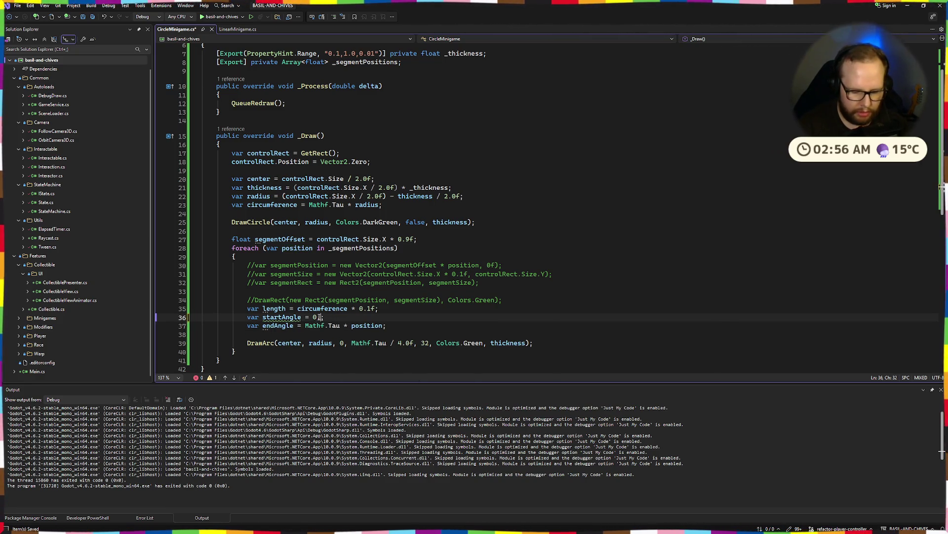
click(451, 318)
Step: Pass startAngle and endAngle as DrawArc's angle arguments, save, and rebuild in Godot
double_click(341, 343)
text(startAngle)
key(ctrl+Right)
key(ctrl+Right)
key(ctrl+Right)
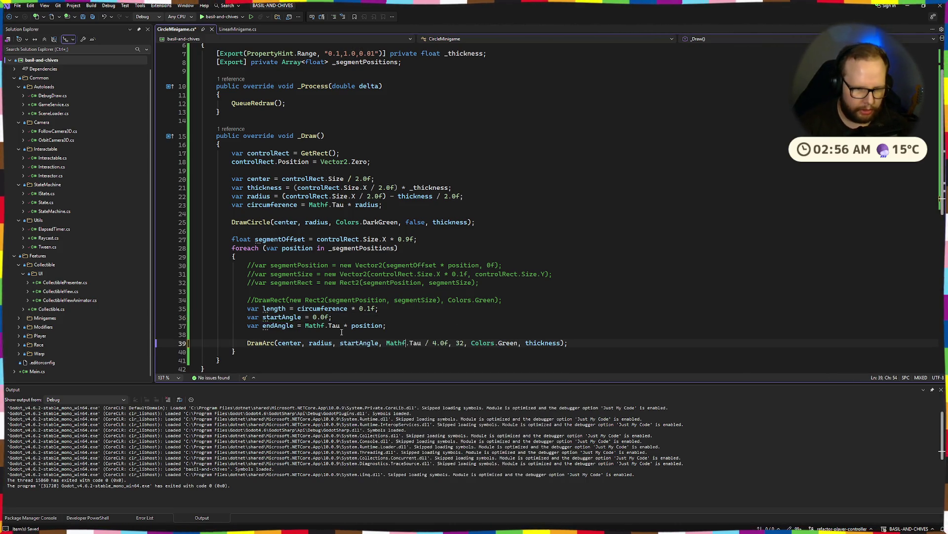
key(Delete)
key(BackSpace)
key(BackSpace)
key(BackSpace)
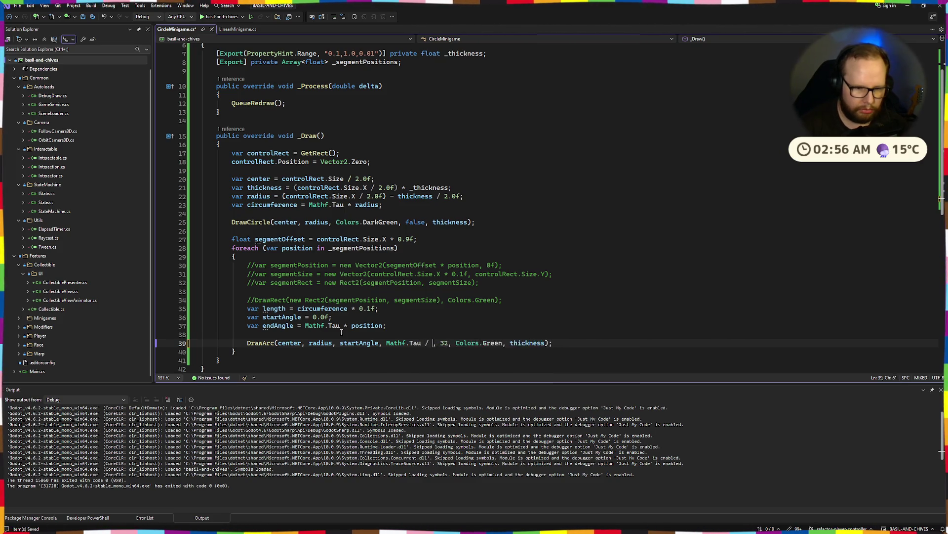
text(ewg)
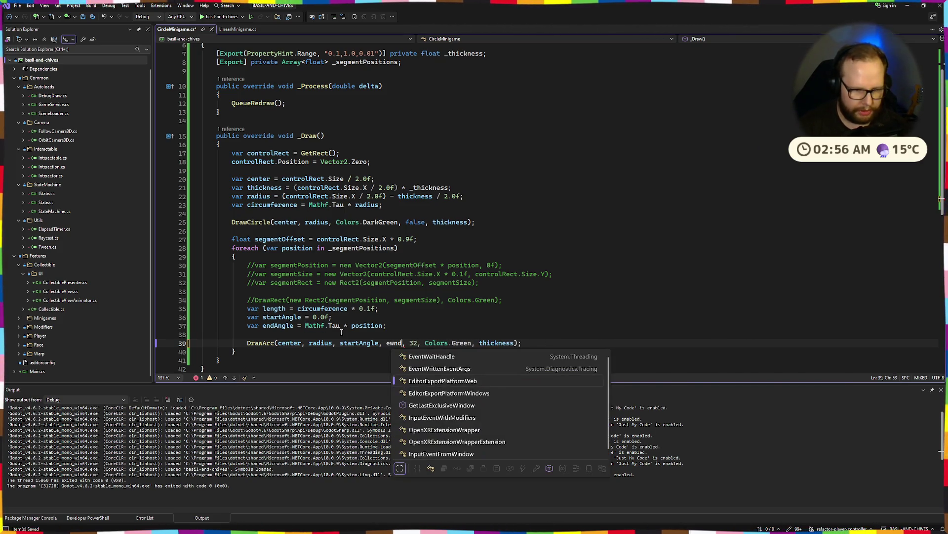
key(BackSpace)
key(BackSpace)
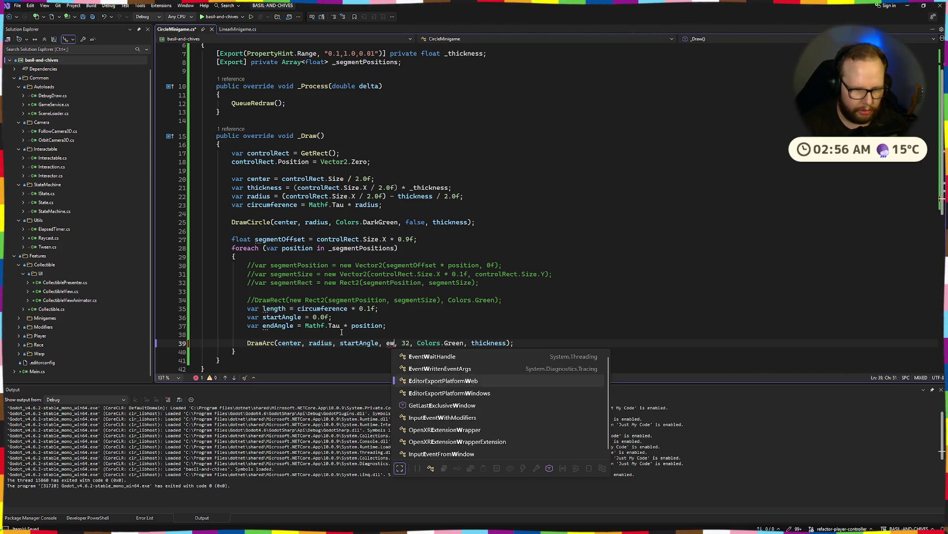
text(nd)
key(Tab)
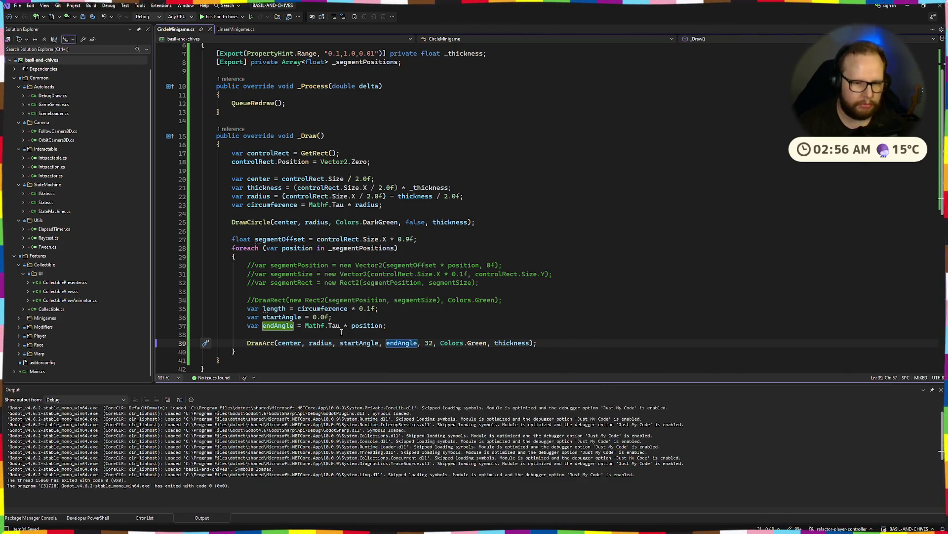
key(alt+Tab)
click(788, 20)
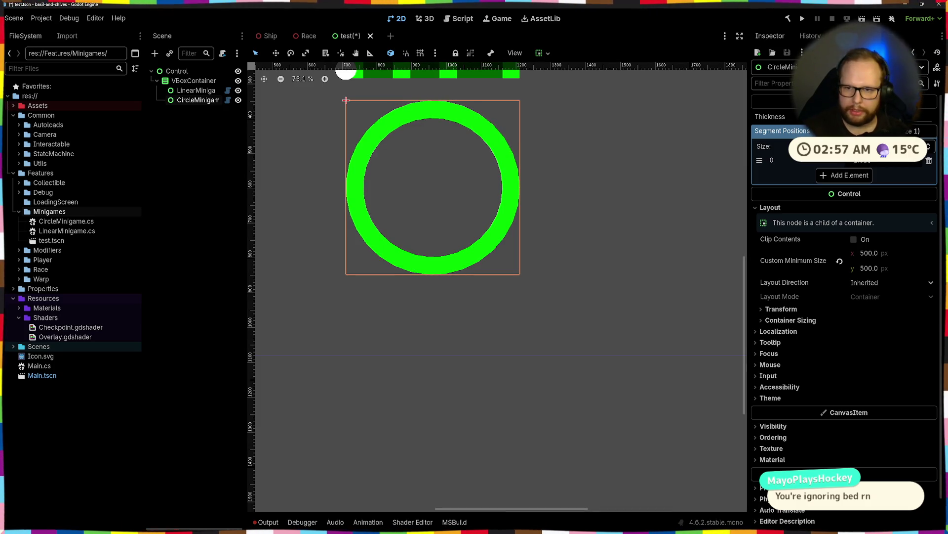
Step: Raise DrawArc's point count from 32 to 64, then 128, checking the ring in Godot after each
key(ctrl+super+Right)
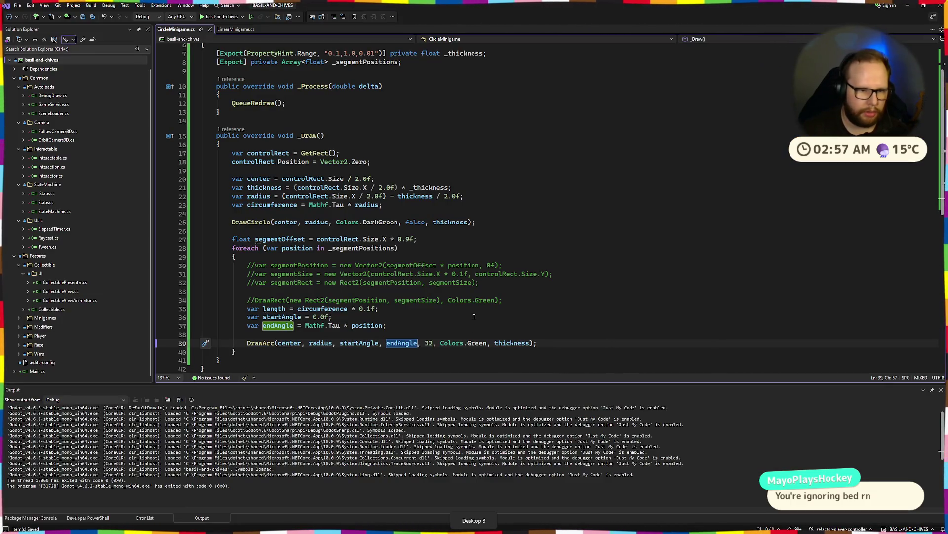
double_click(429, 343)
text(64)
key(ctrl+s)
key(ctrl+super+Left)
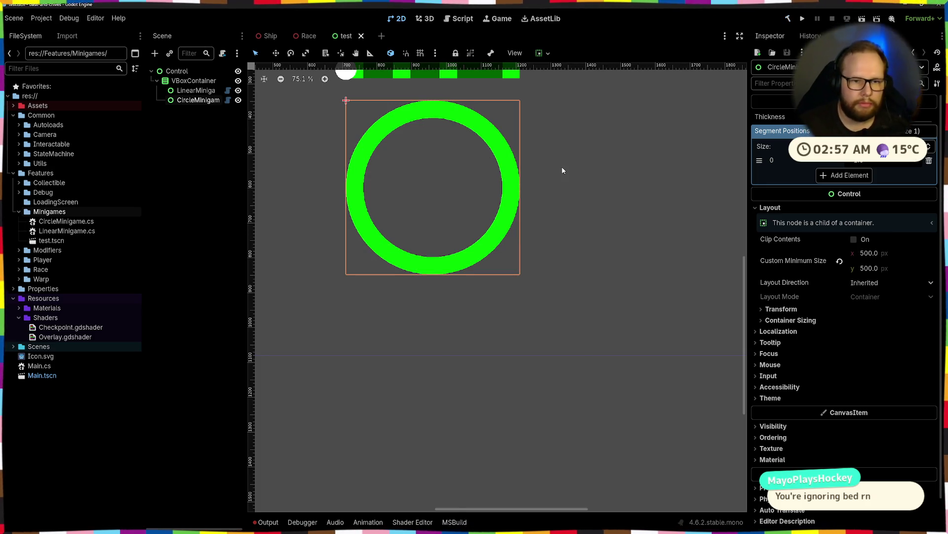
key(alt+Tab)
key(BackSpace)
key(BackSpace)
text(128)
key(alt+Tab)
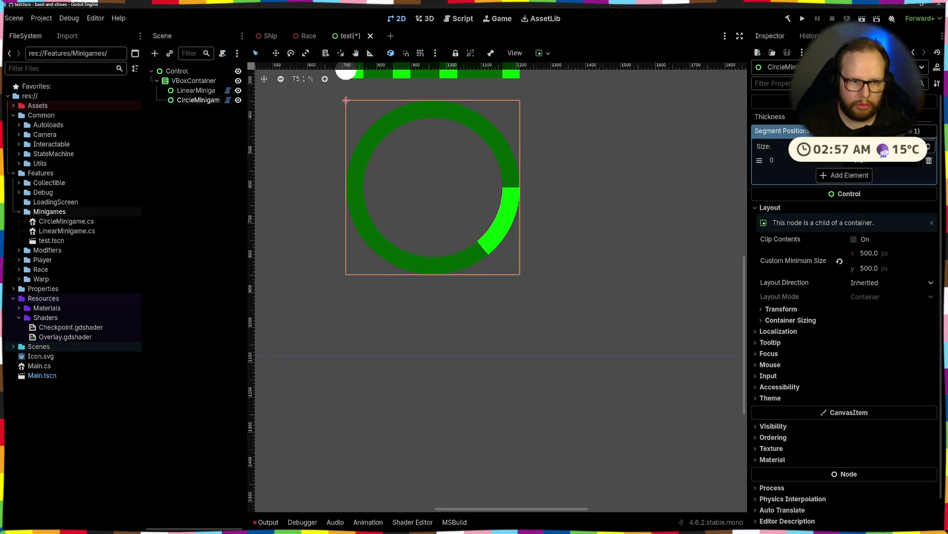
key(alt+Tab)
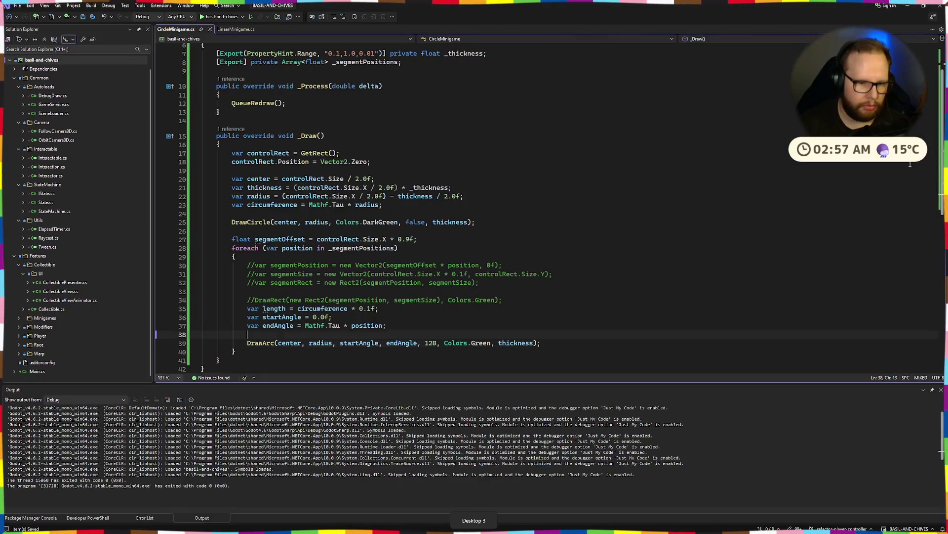
Step: Add the comment '//TODO: Dynamic points generation' on a new line above DrawArc
key(ctrl+Return)
text(//)
key(BackSpace)
text(TODO dynamic)
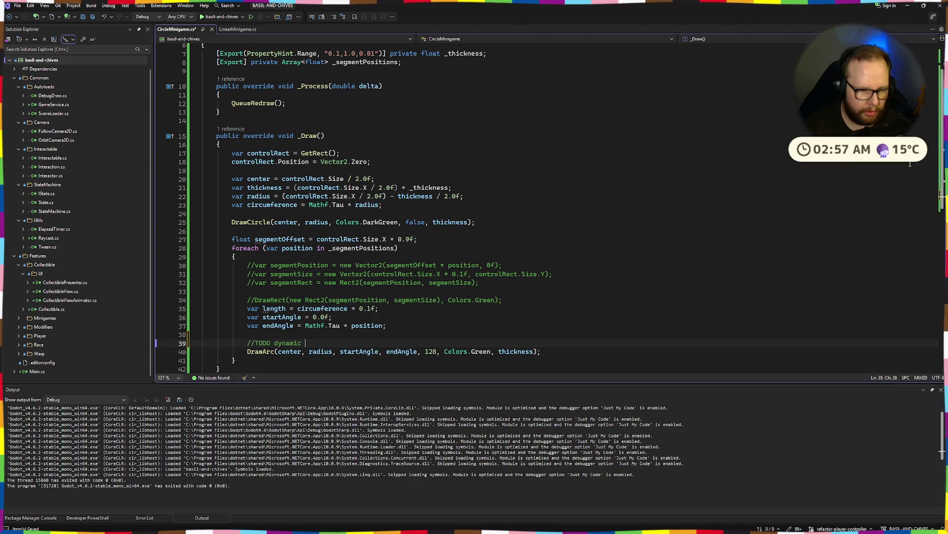
key(ctrl+BackSpace)
text(Dynamic )
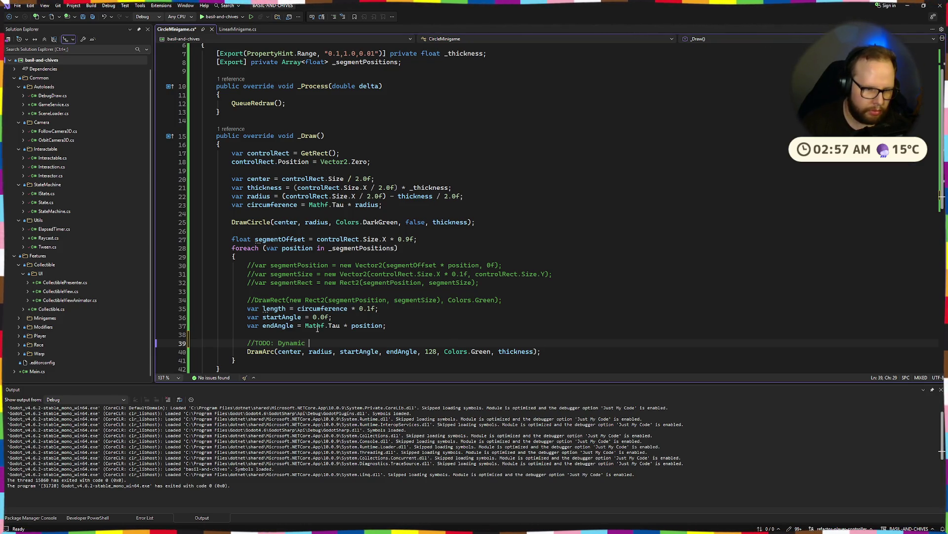
text(points generation)
key(ctrl+Left)
key(ctrl+Left)
key(Right)
key(Right)
text(i)
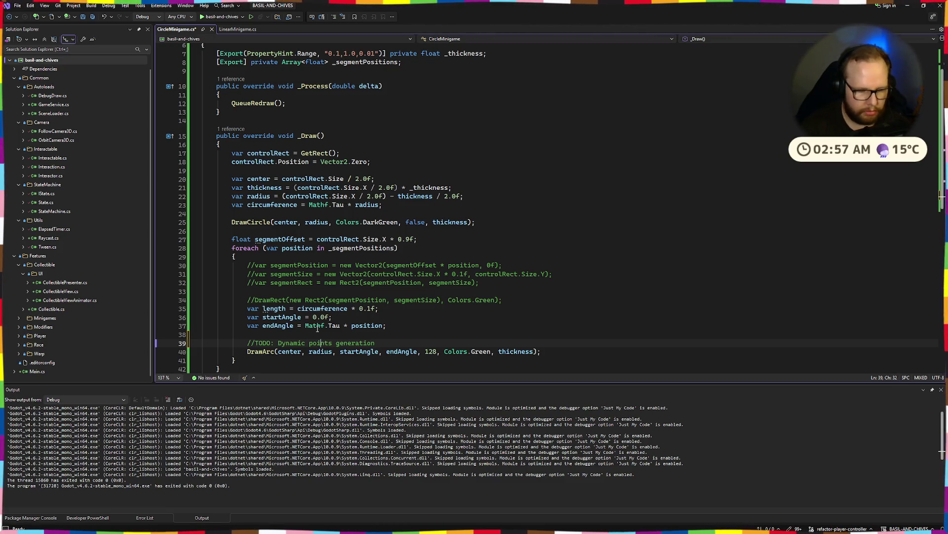
key(ctrl+super+Right)
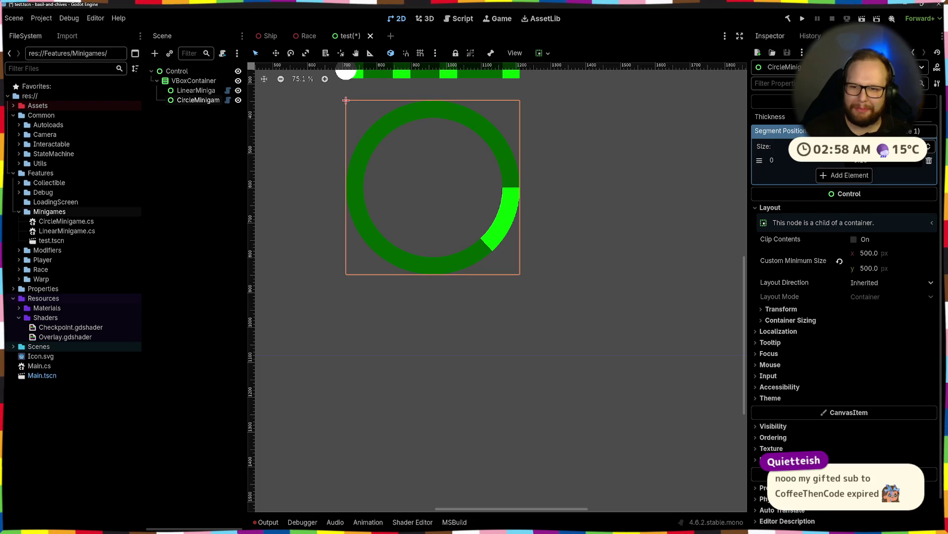
Step: Drag the Segment Positions value up, then down, watching the bright-green arc grow and shrink
drag(872, 162, 909, 161)
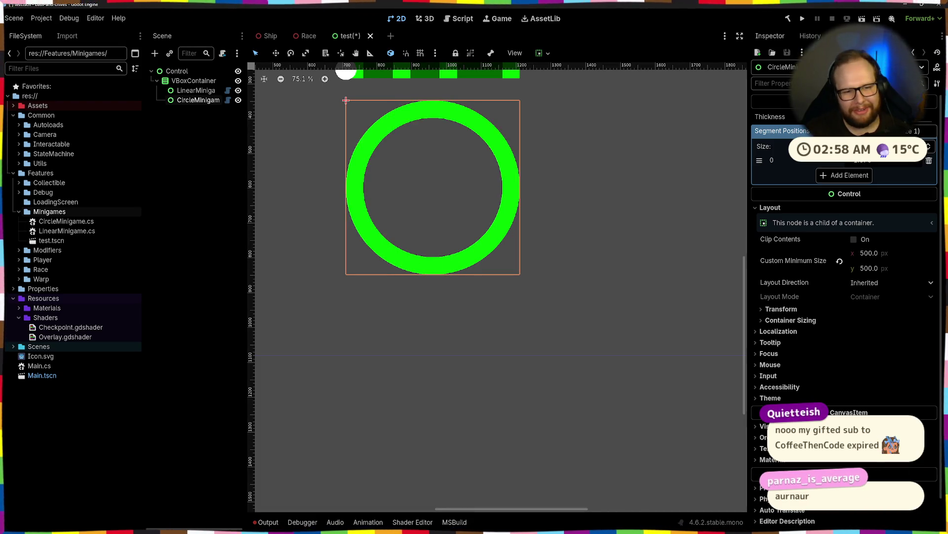
drag(909, 161, 884, 163)
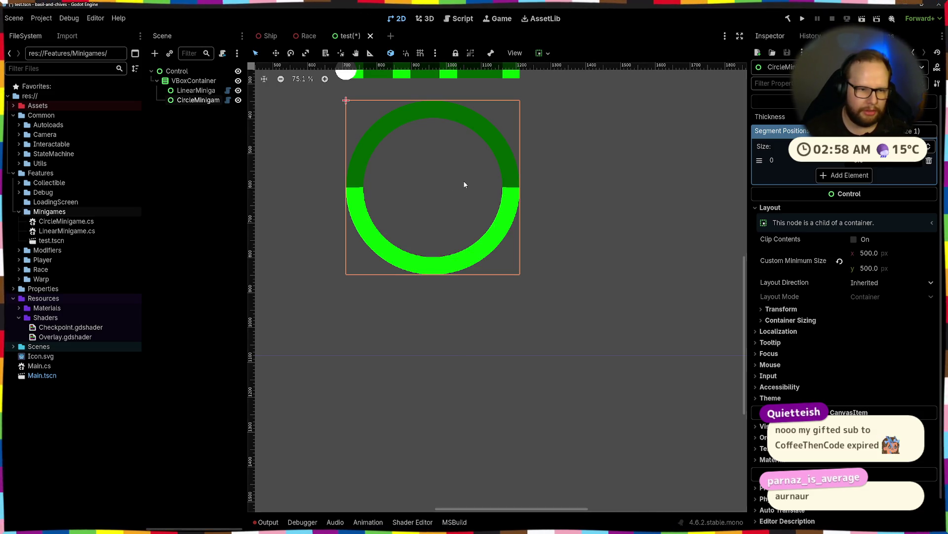
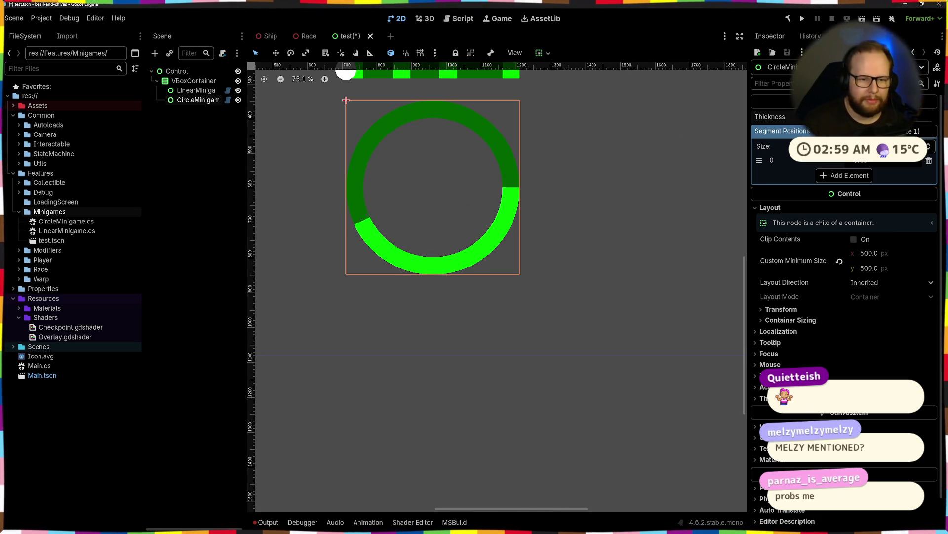
Step: Set Segment Positions element 0 to 0.5 and save the test scene
text(0.5)
key(Return)
key(ctrl+s)
key(ctrl+super+Left)
key(ctrl+super+Right)
Step: Change the segment position to 0.25 and compare the ring with the code
click(858, 160)
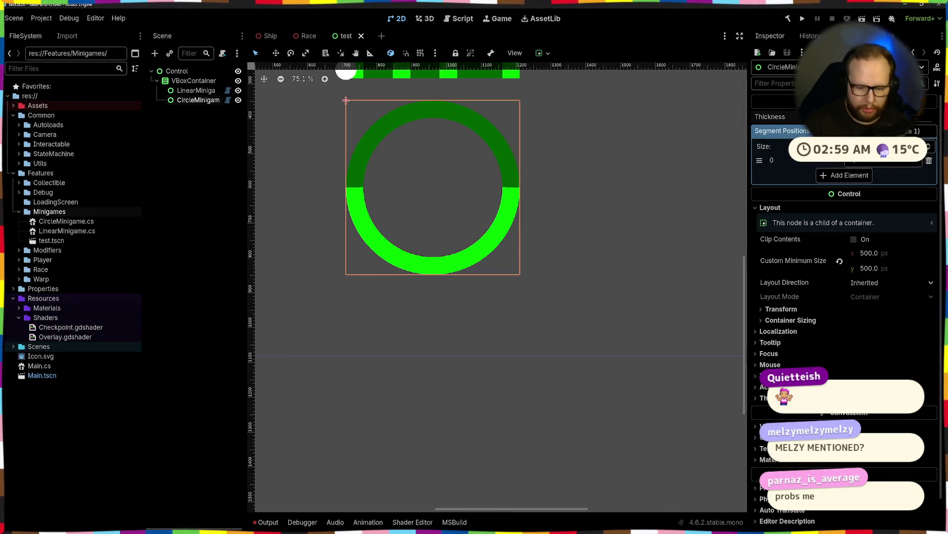
text(0.25)
key(Return)
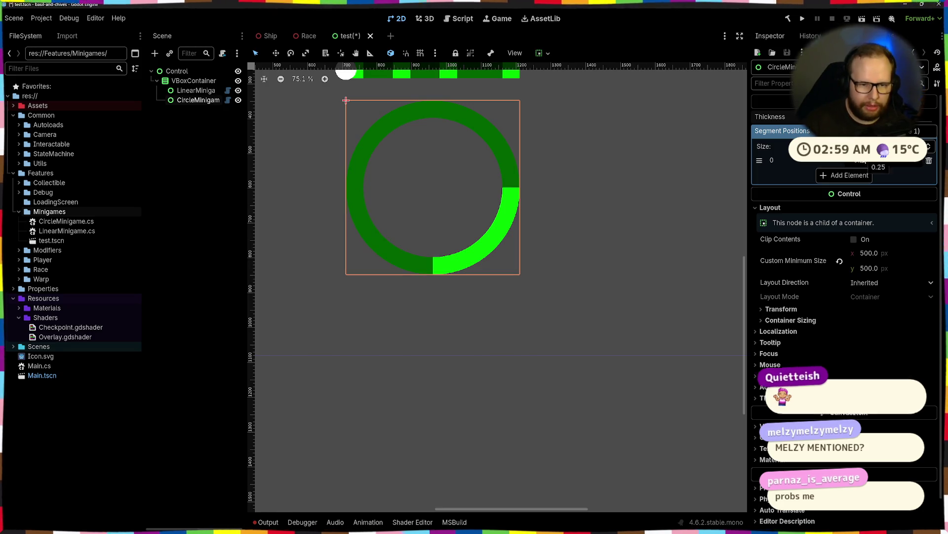
key(ctrl+super+Right)
key(ctrl+super+Left)
key(ctrl+super+Right)
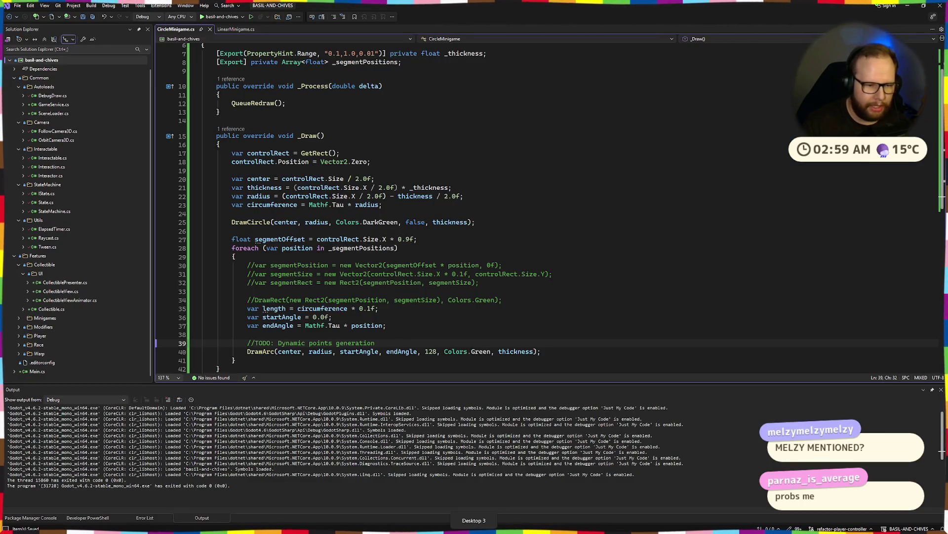
Step: Replace the 0.0f start angle with Mathf.Tau * position copied from line 37
drag(304, 325, 384, 326)
key(ctrl+c)
double_click(315, 316)
key(ctrl+v)
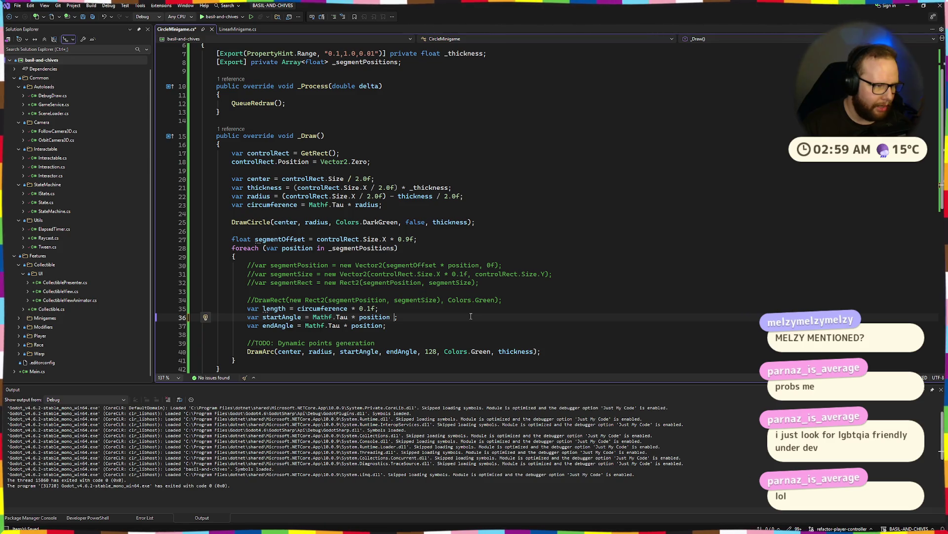
Step: Append 2.0f to the start angle expression to halve it
click(411, 308)
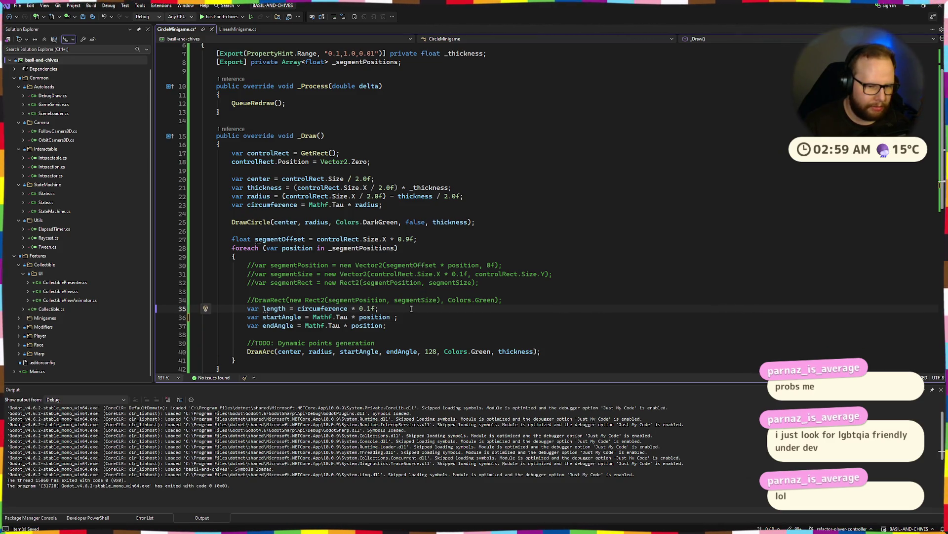
key(Return)
text(var)
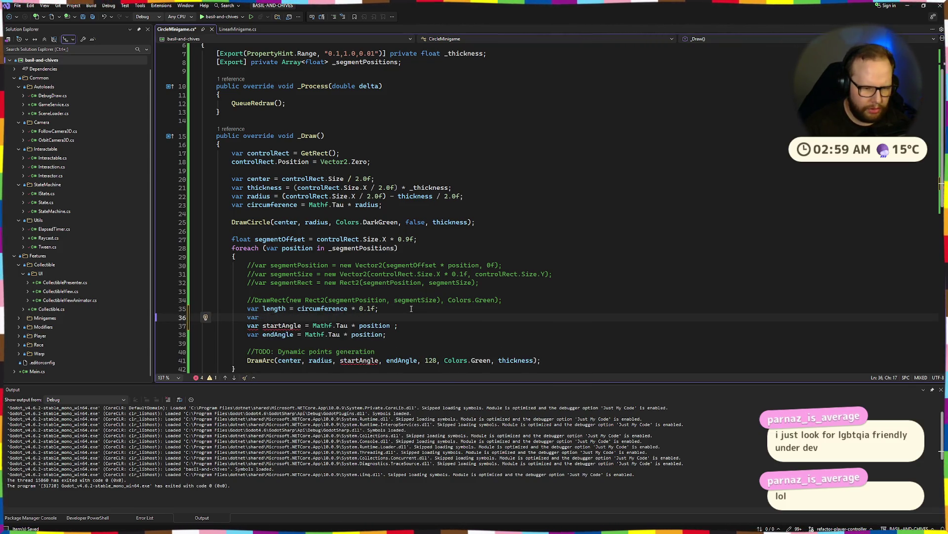
key(ctrl+z)
key(ctrl+z)
key(Down)
key(End)
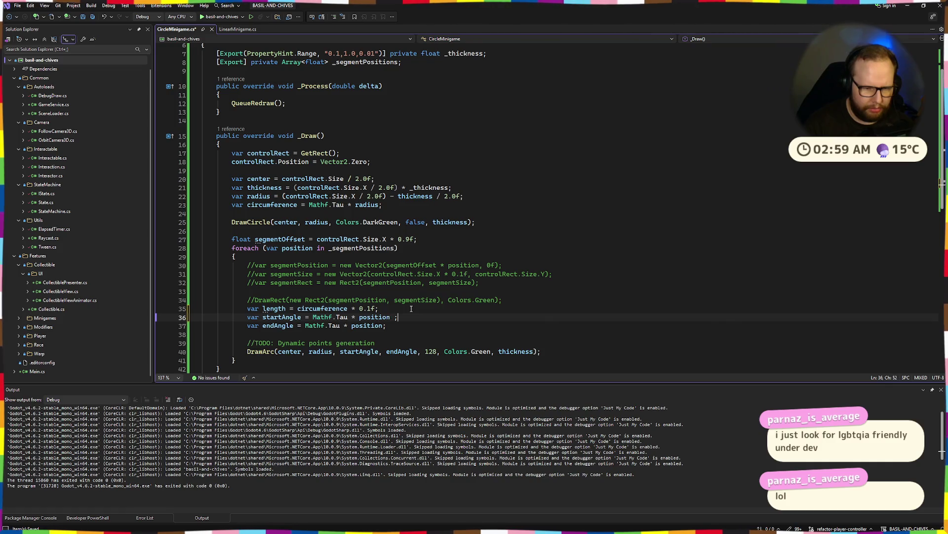
text(/ 2.0f)
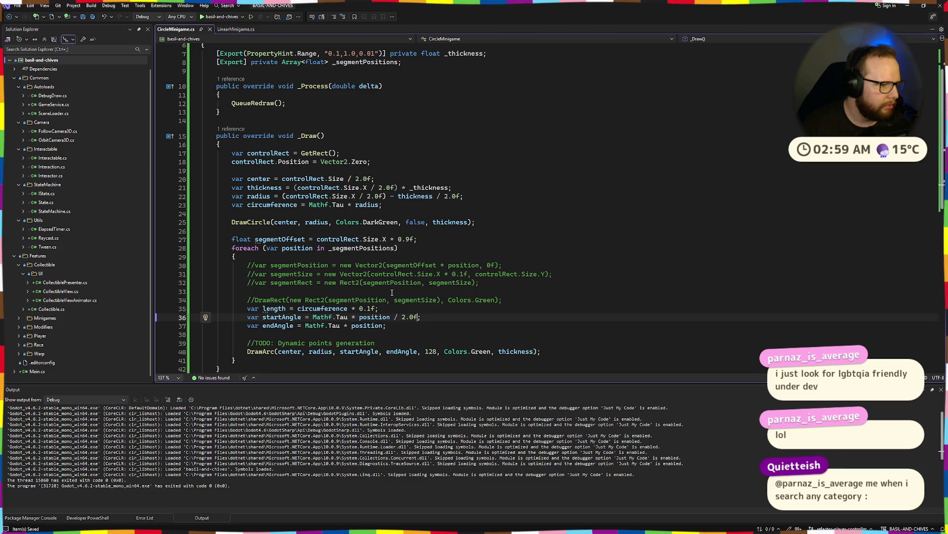
click(473, 324)
Step: Wrap the start angle in parentheses as (Mathf.Tau * position / 2.0f)
click(312, 317)
text(()
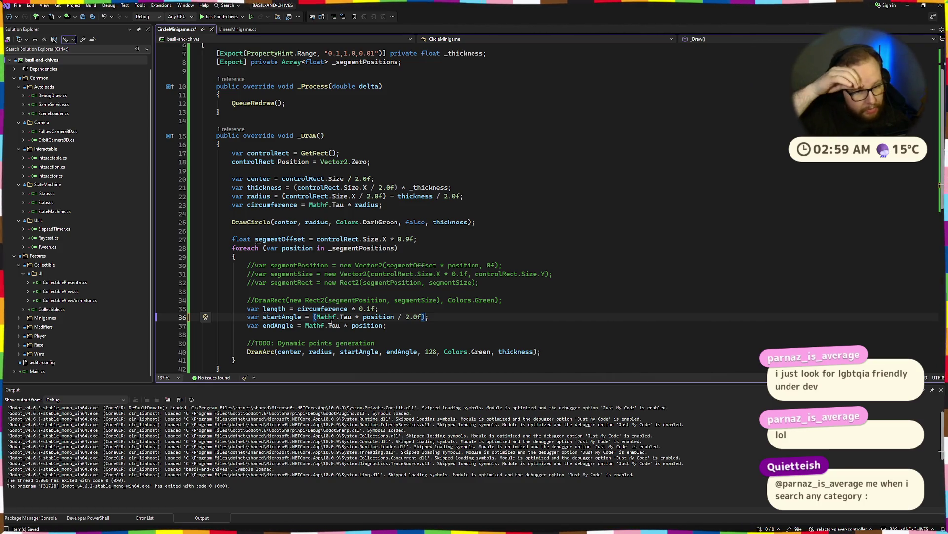
key(Delete)
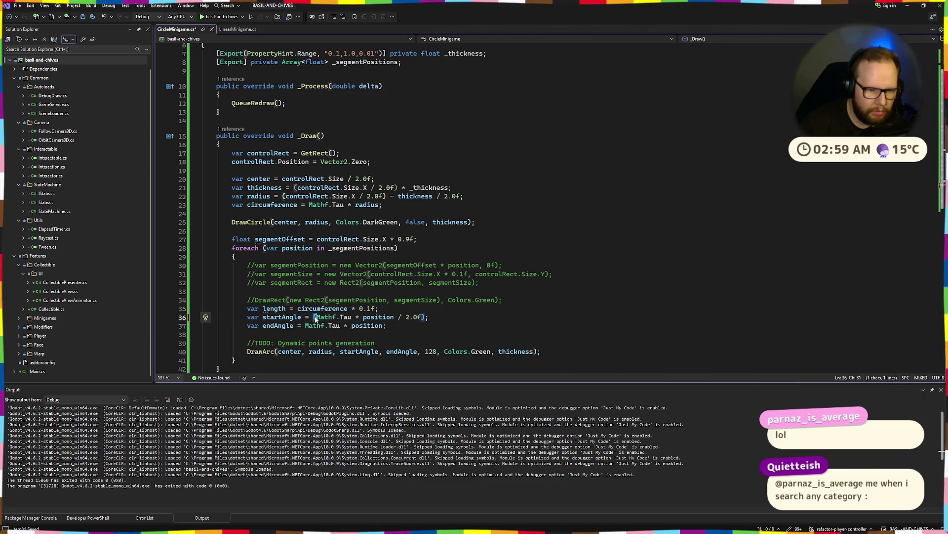
click(421, 317)
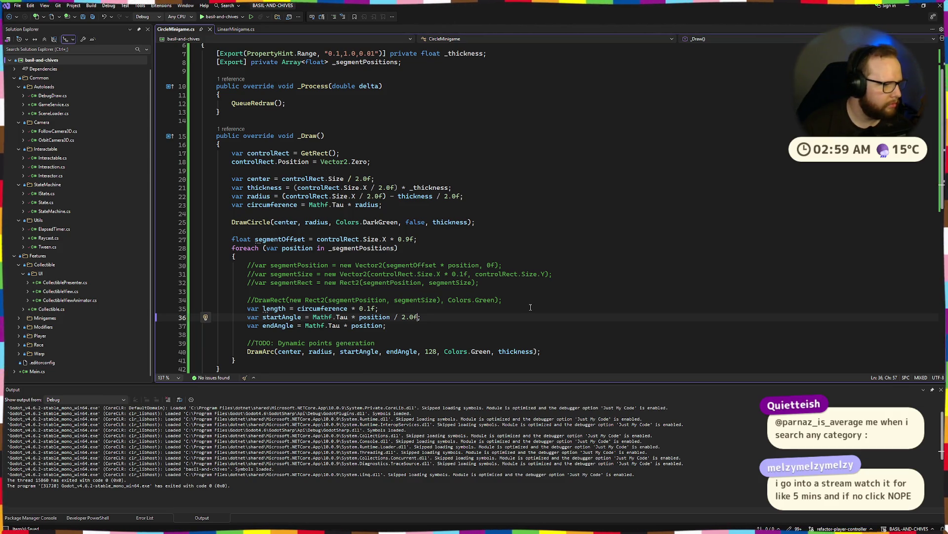
key(BackSpace)
text())
key(ctrl+Left)
key(ctrl+Left)
key(ctrl+Left)
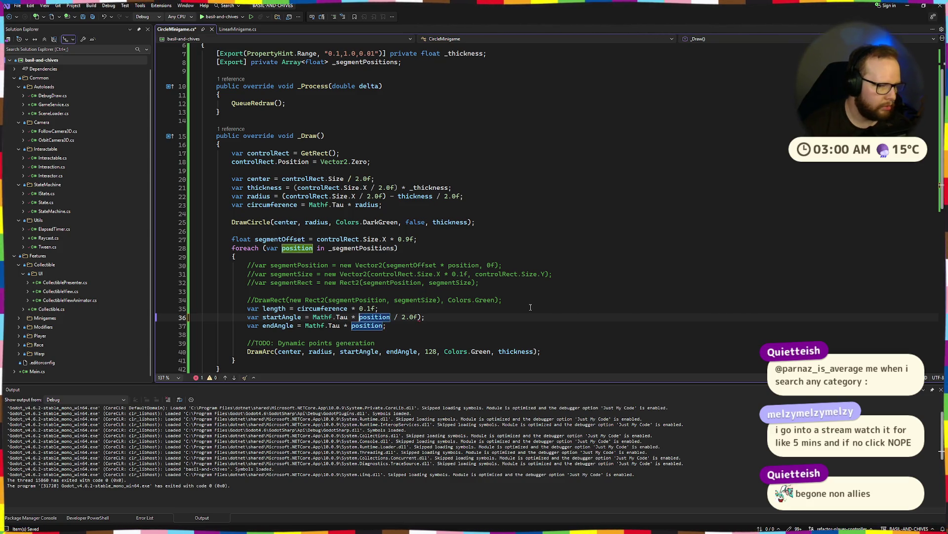
key(ctrl+Left)
key(ctrl+Left)
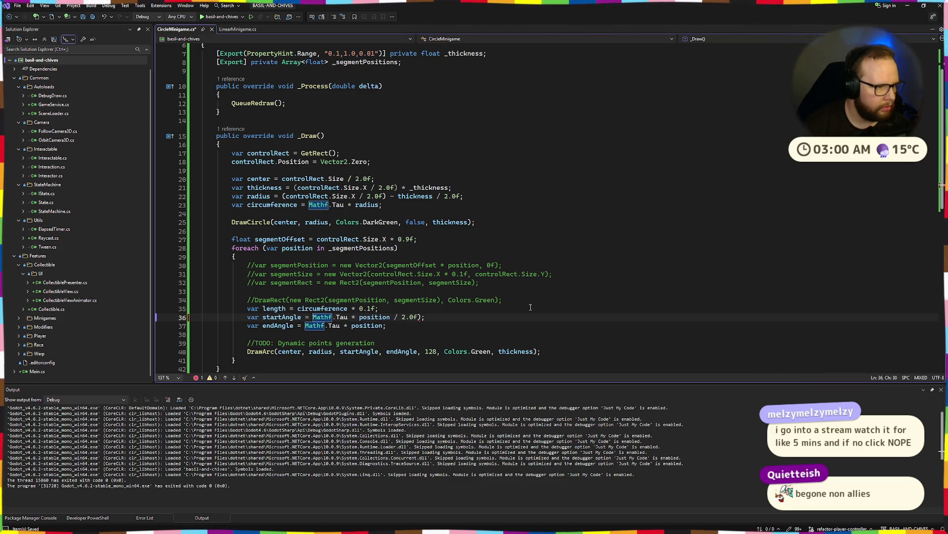
text(()
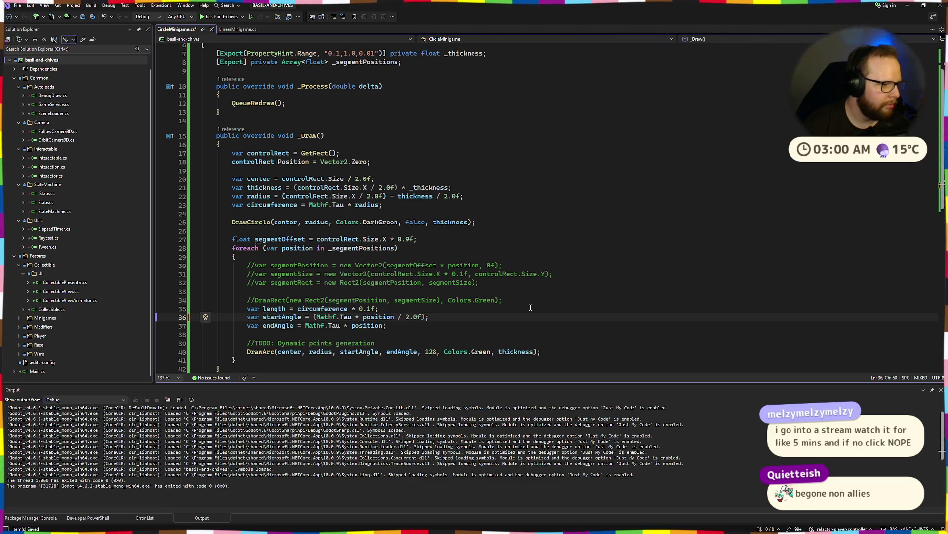
key(Down)
key(Home)
key(Home)
Step: Multiply the start angle expression by -length and save the script
key(Up)
key(End)
key(Left)
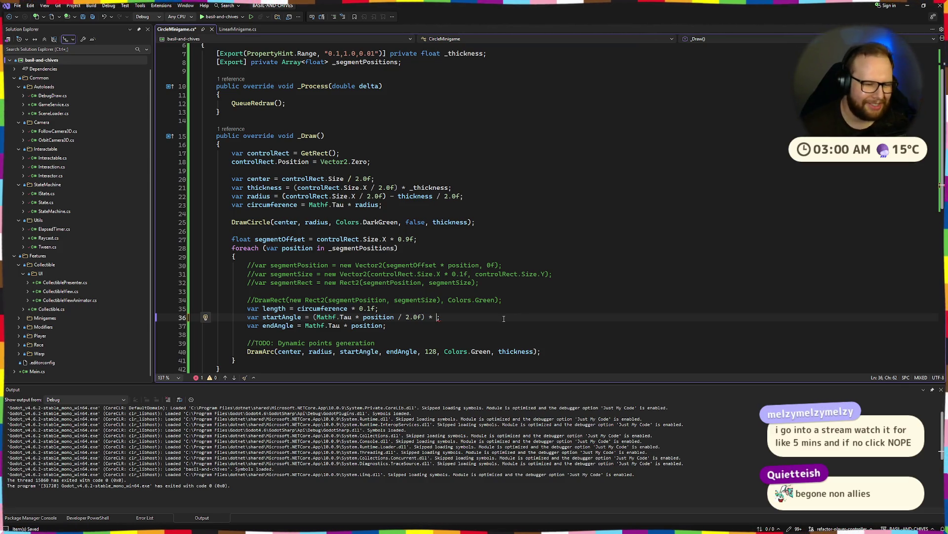
text(le)
key(Tab)
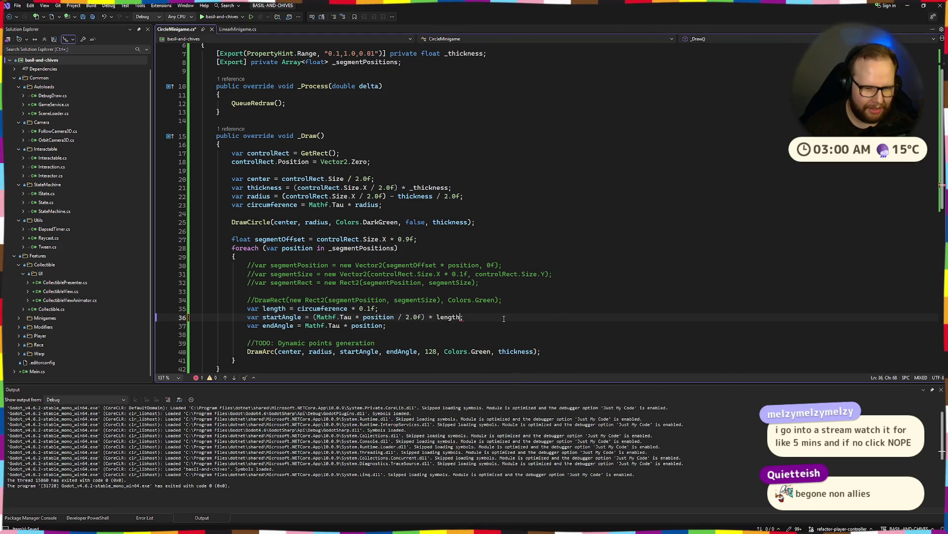
key(Down)
key(ctrl+s)
drag(313, 317, 463, 316)
click(496, 317)
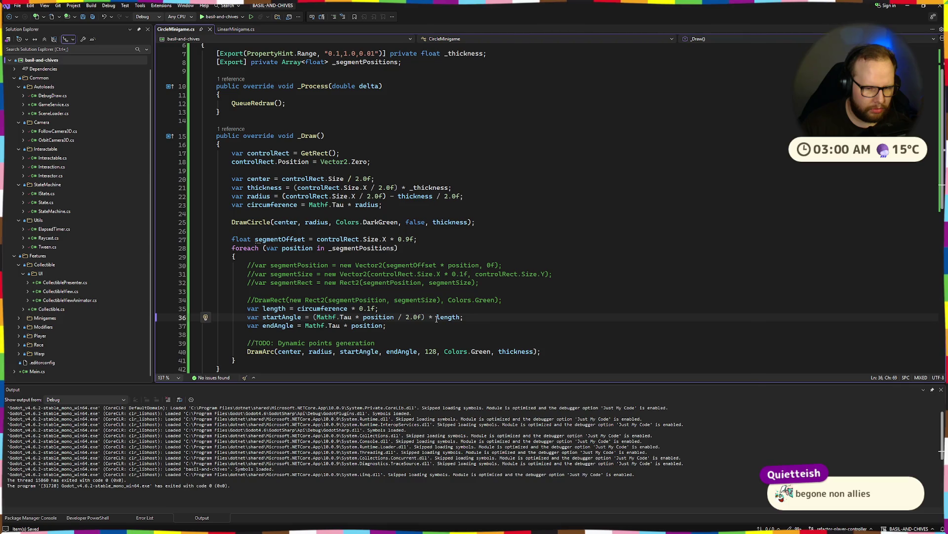
key(ctrl+Left)
key(ctrl+Left)
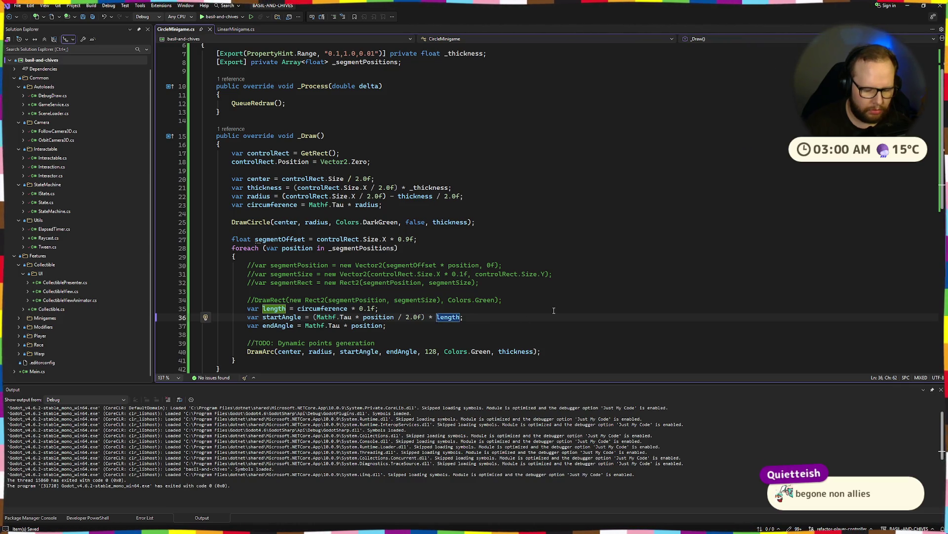
text(-)
Step: Paste the scaled expression as the end angle, dropping the minus so it uses length
drag(313, 317, 467, 317)
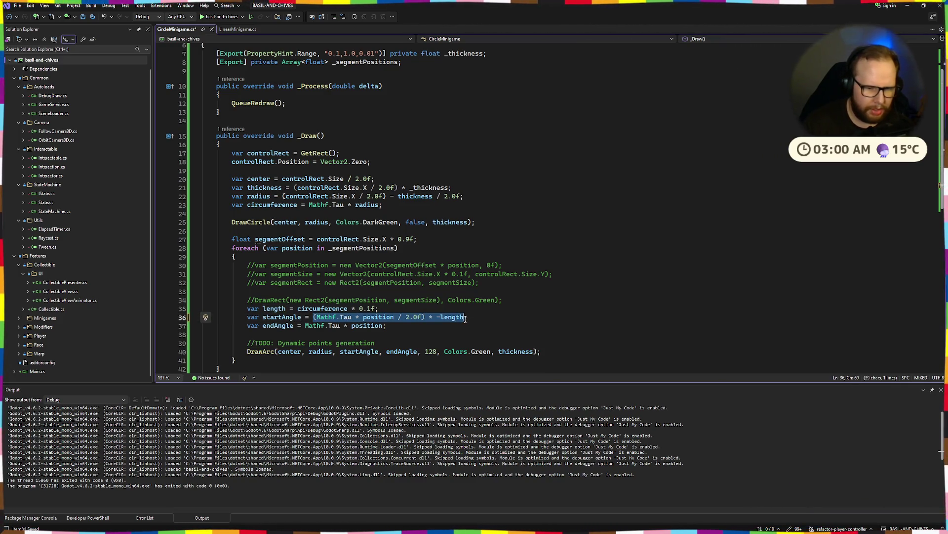
drag(386, 325, 313, 326)
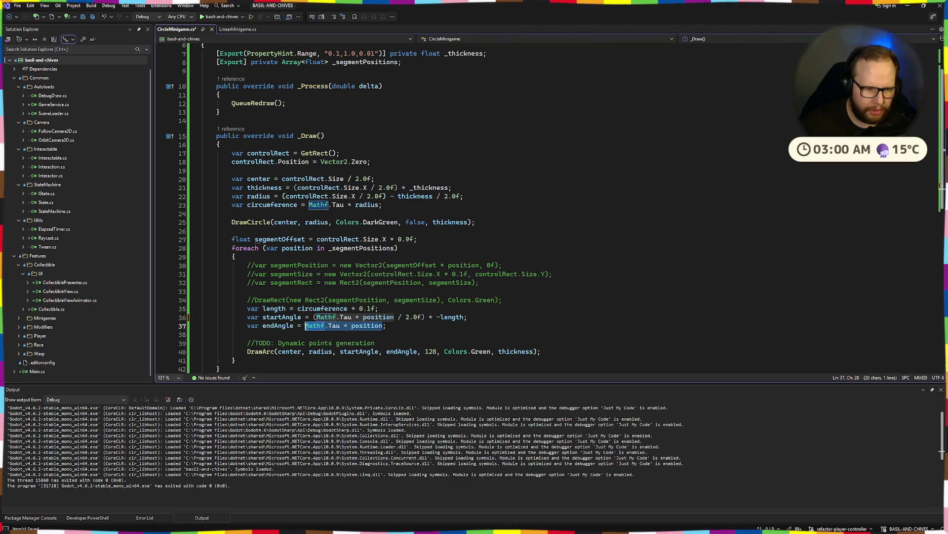
key(ctrl+v)
key(ctrl+Left)
key(BackSpace)
key(ctrl+super+Right)
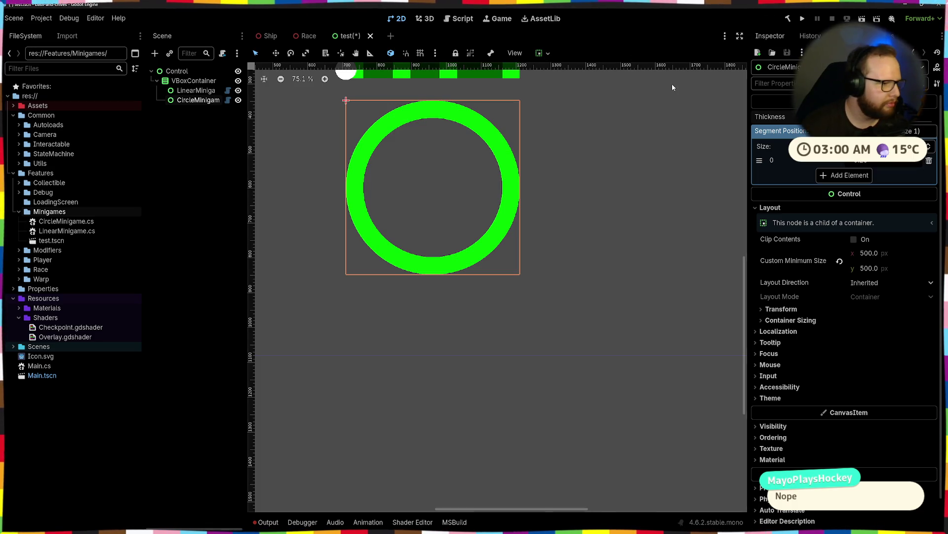
Step: Inspect the rebuilt, fully bright green ring, then return to Visual Studio
key(alt+Tab)
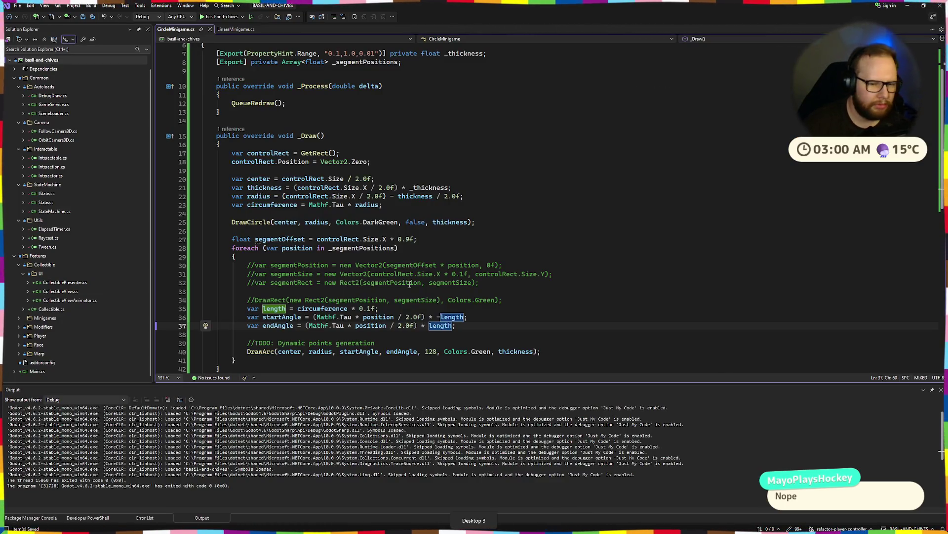
Step: Delete the commented-out DrawRect line from _Draw
click(314, 318)
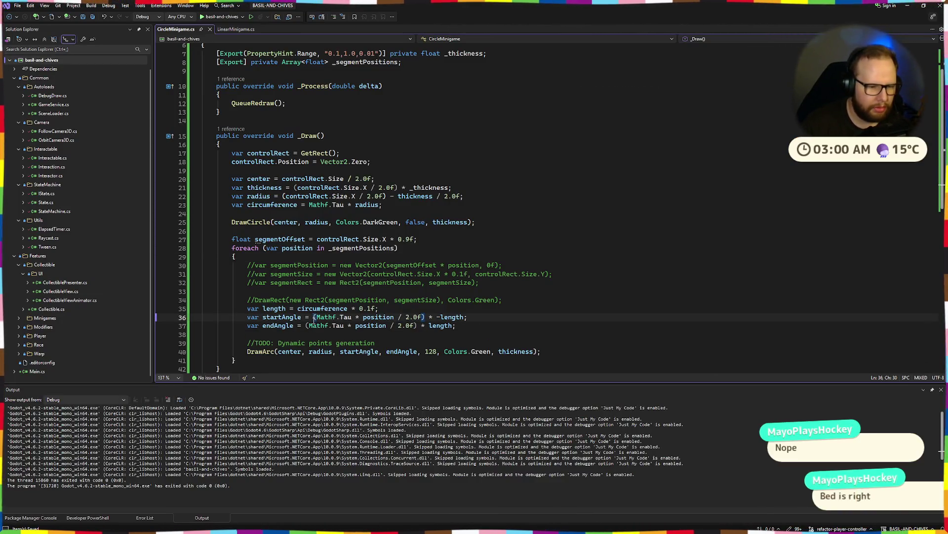
click(540, 299)
drag(540, 299, 157, 298)
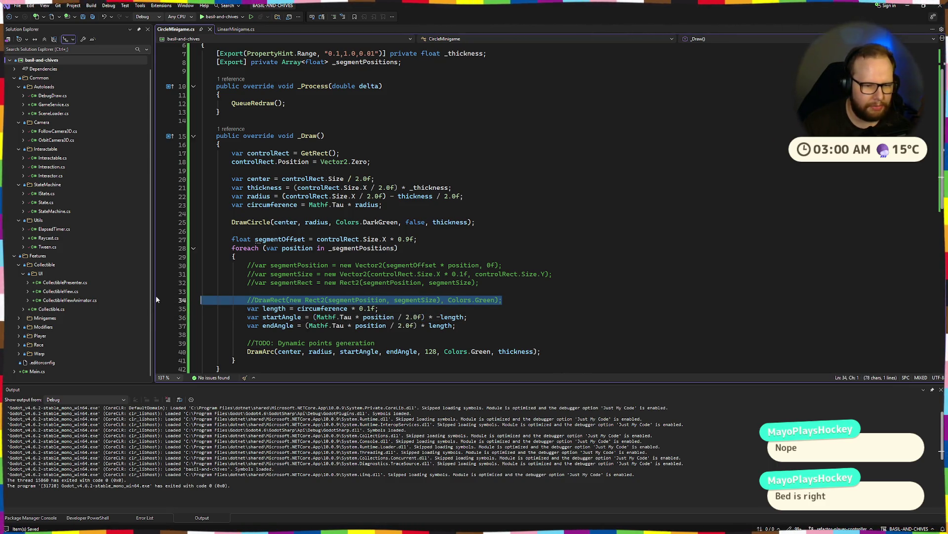
key(BackSpace)
key(BackSpace)
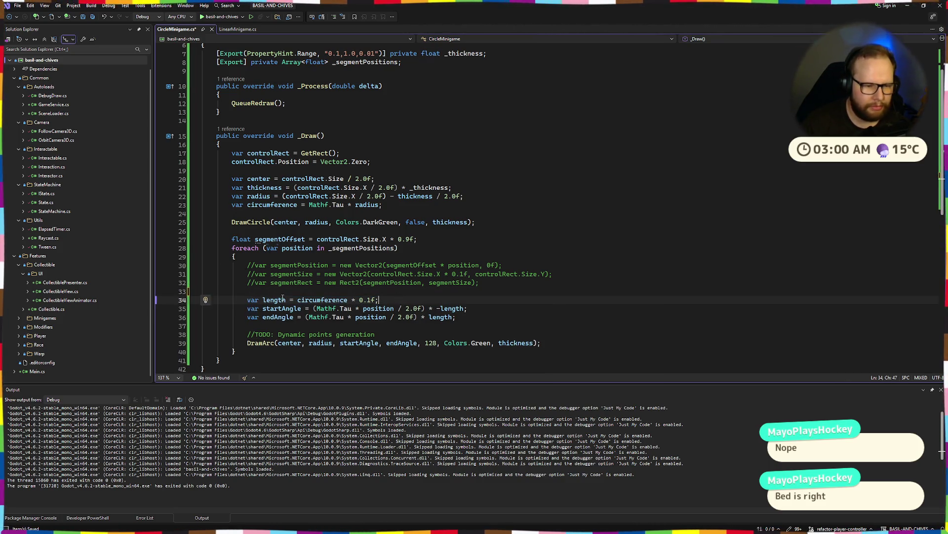
Step: Reduce the startAngle formula to just position
click(406, 299)
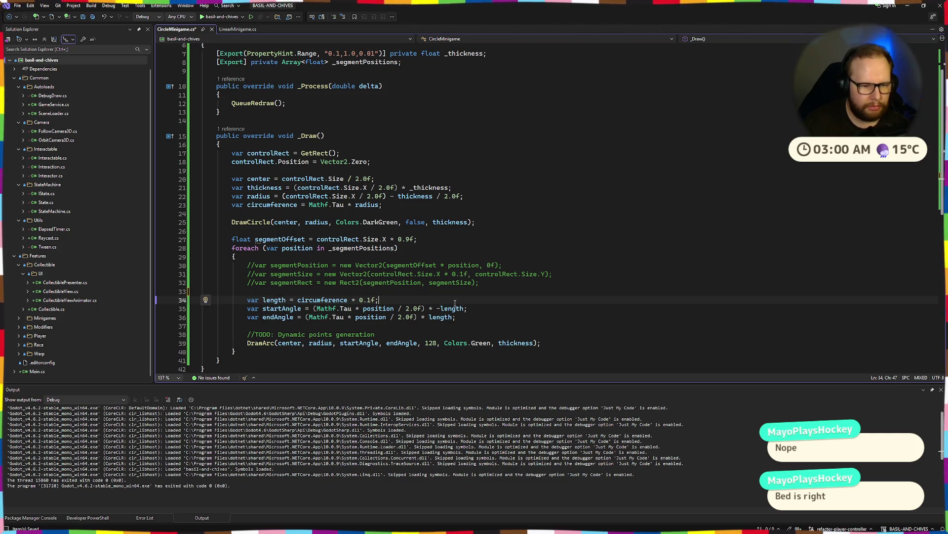
drag(297, 300, 380, 300)
click(380, 300)
click(314, 308)
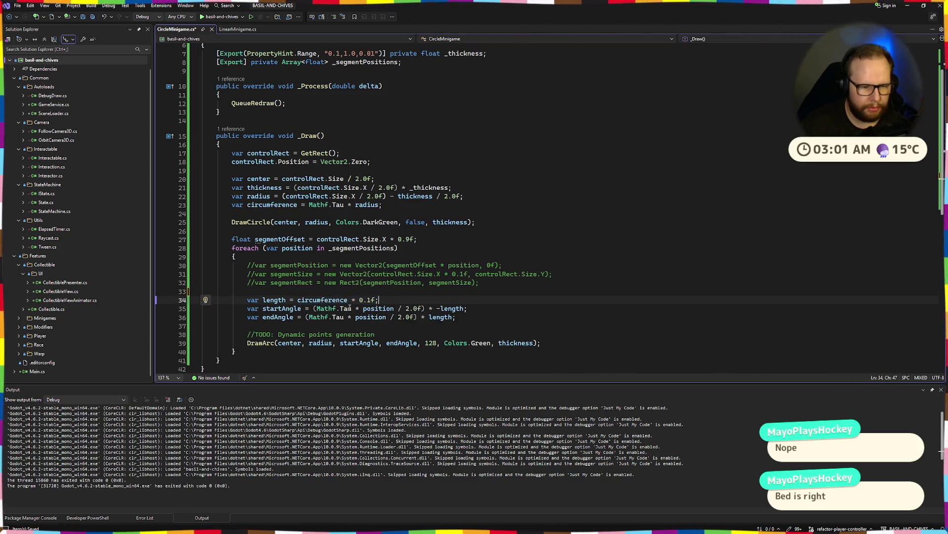
key(Delete)
click(457, 308)
mouse_move(457, 308)
mouse_down()
mouse_move(311, 317)
mouse_move(313, 308)
mouse_move(359, 310)
mouse_up()
click(313, 308)
key(ctrl+shift+Left)
key(Delete)
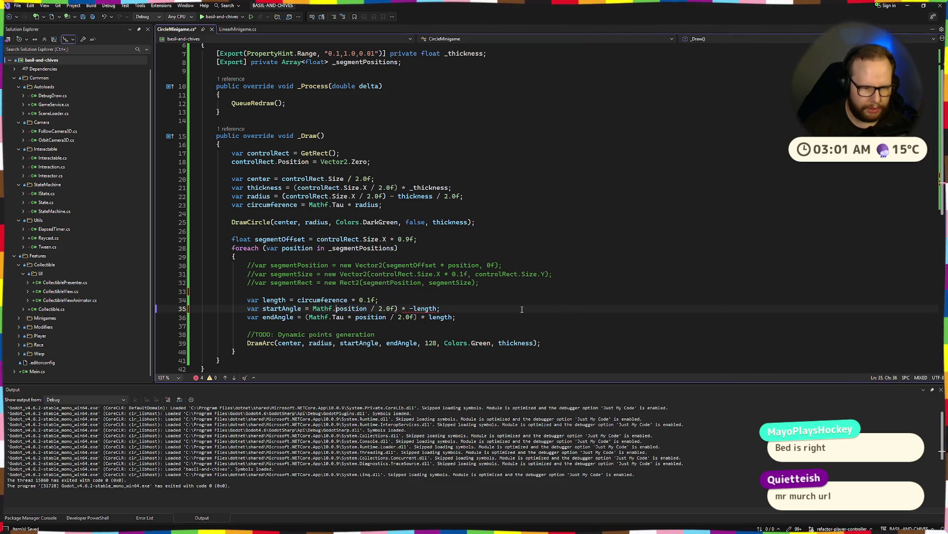
drag(344, 309, 416, 309)
key(Delete)
Step: Reduce endAngle to position * length and run the project in Godot
click(443, 302)
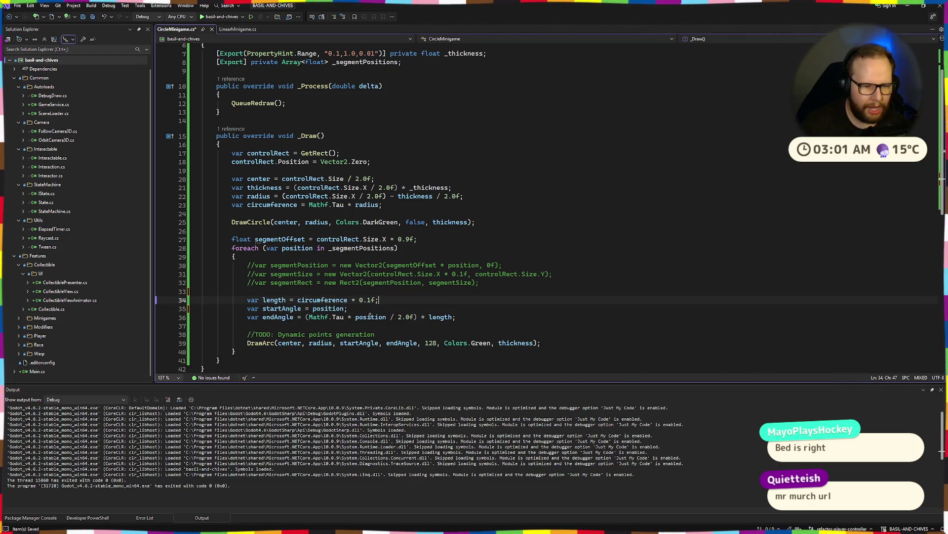
click(310, 317)
key(BackSpace)
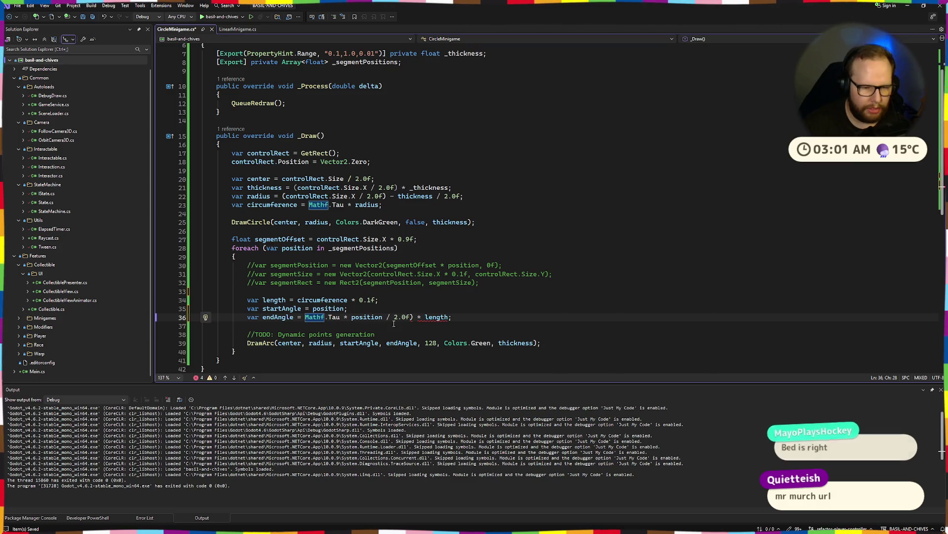
click(384, 317)
drag(389, 317, 417, 318)
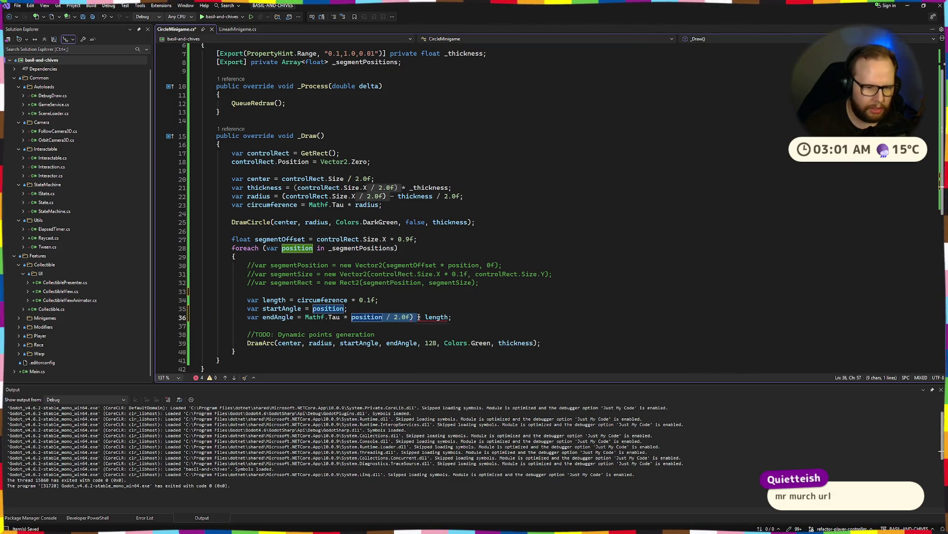
key(Delete)
key(ctrl+Left)
key(ctrl+Left)
key(ctrl+Left)
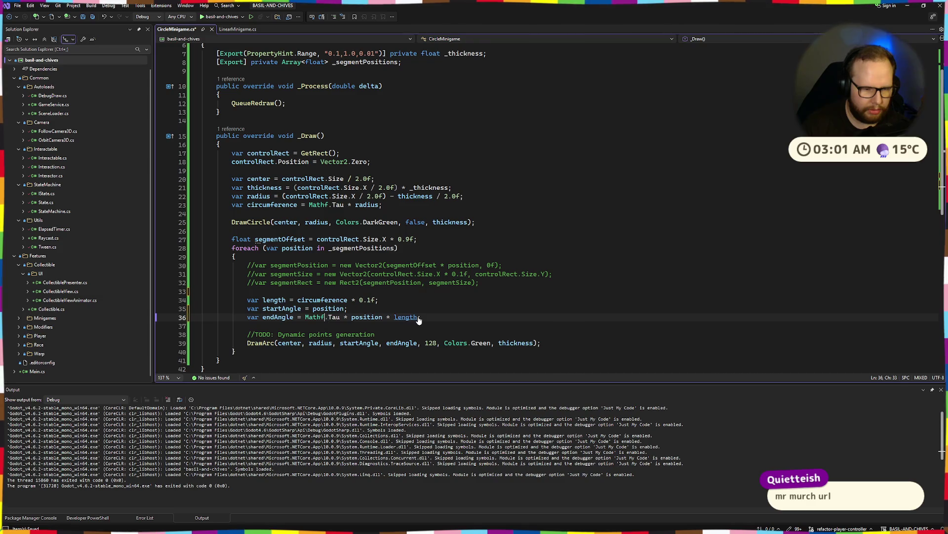
key(ctrl+Right)
key(ctrl+Right)
key(ctrl+Right)
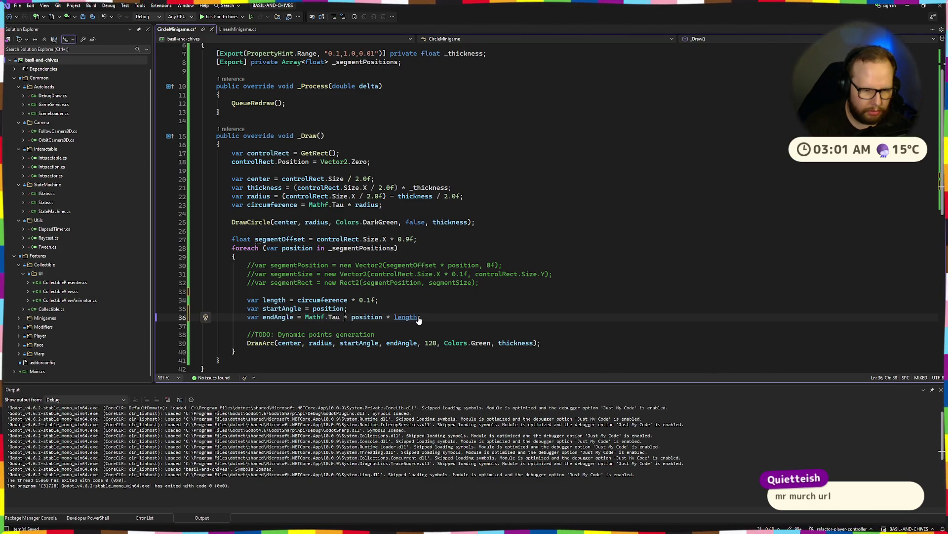
key(ctrl+BackSpace)
key(ctrl+BackSpace)
key(ctrl+BackSpace)
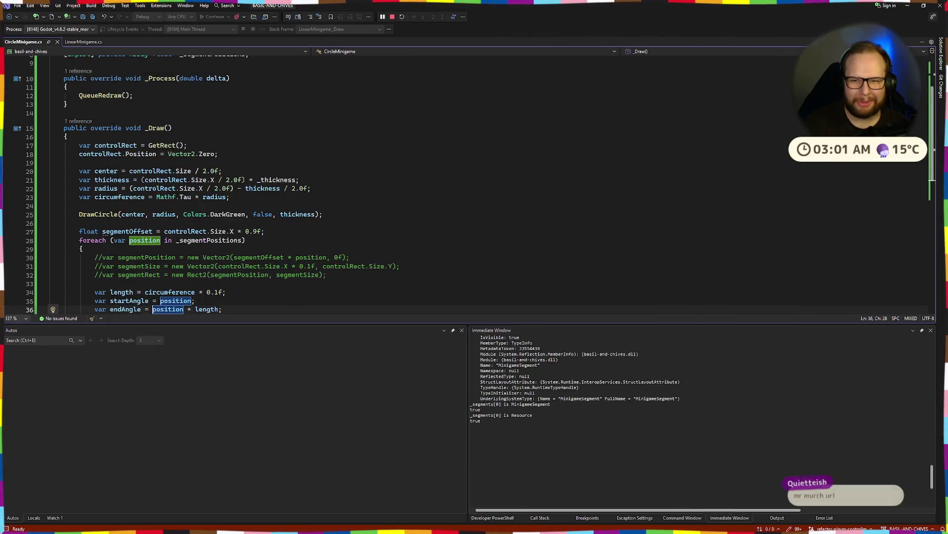
key(ctrl+super+Right)
click(801, 19)
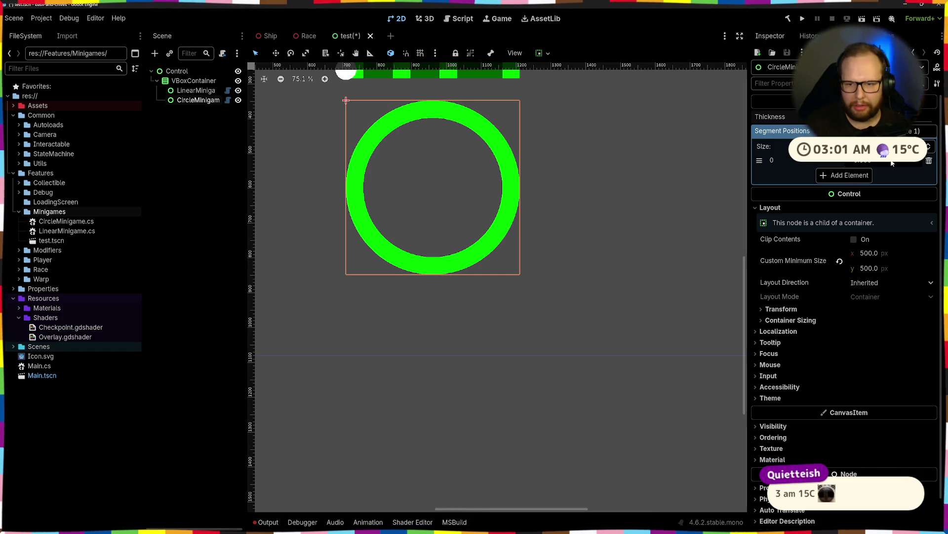
Step: Select the Segment Positions value in the Inspector, then return to Visual Studio
click(889, 161)
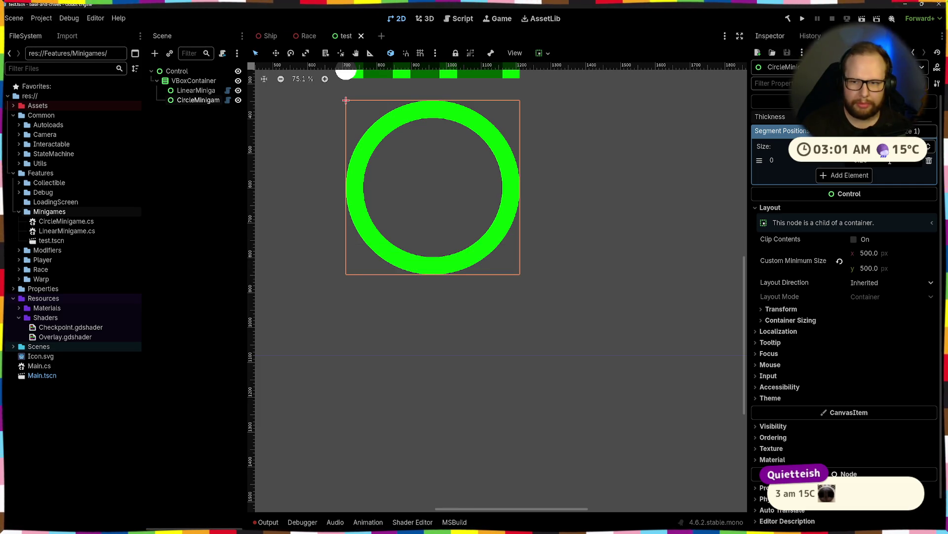
key(alt+Tab)
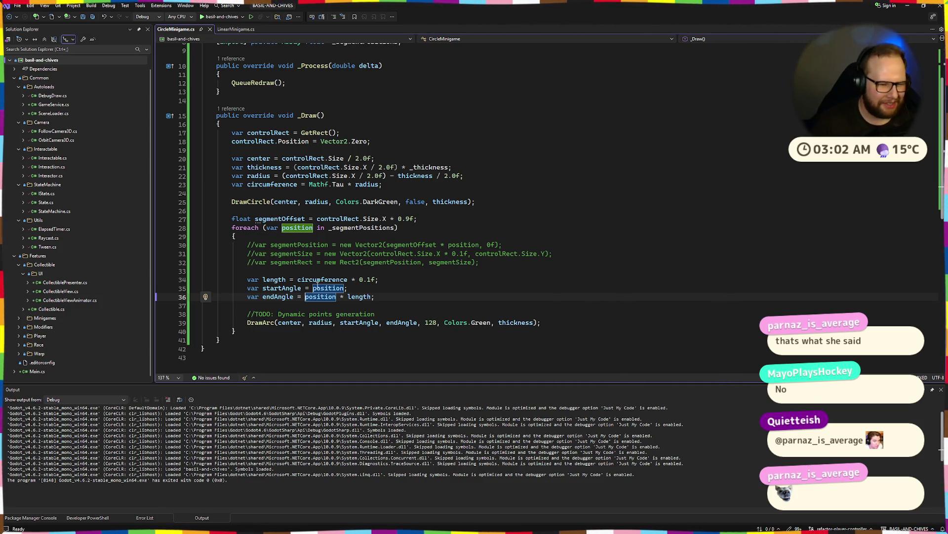
Step: Insert Mathf.Tau * before position in the startAngle line
key(Up)
key(Up)
key(Up)
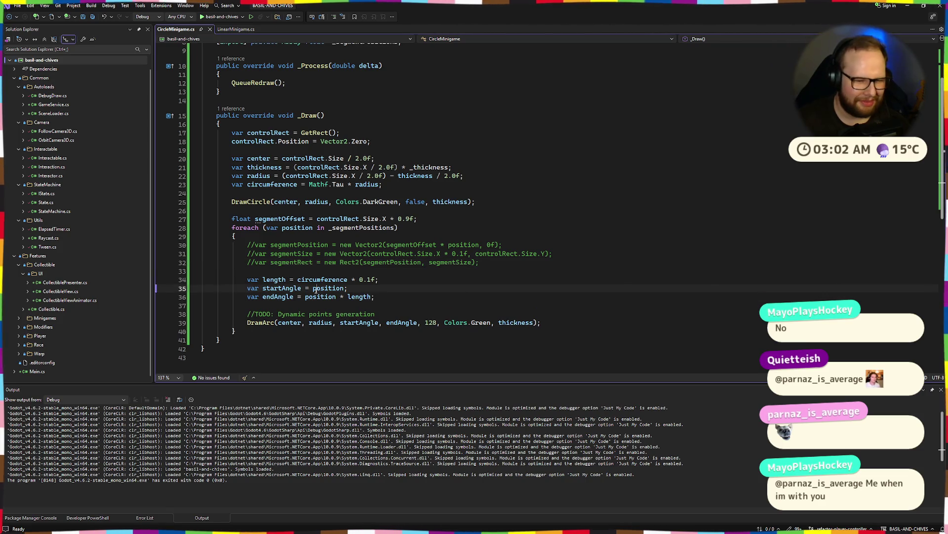
double_click(328, 288)
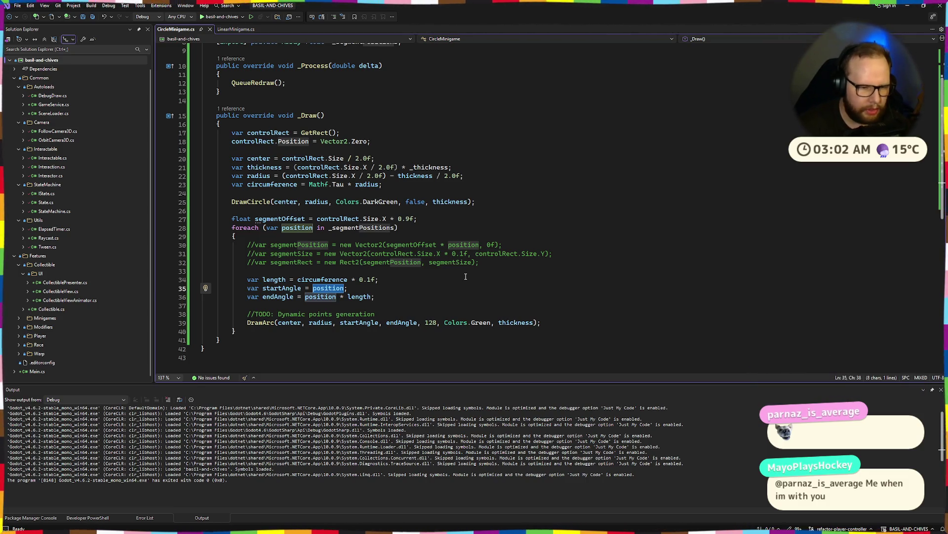
key(Left)
text(Mathf.Tau)
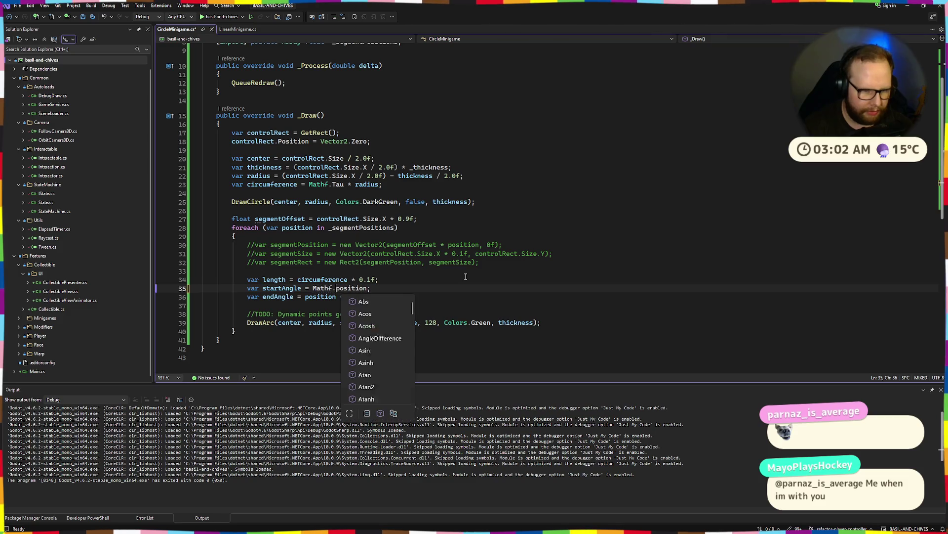
text( *)
key(ctrl+s)
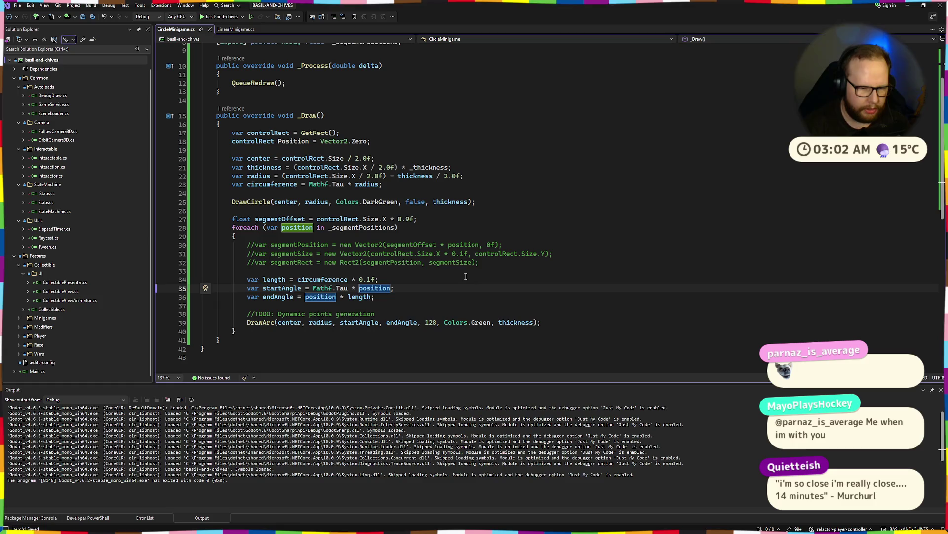
Step: Prefix endAngle with Mathf.Tau * position * and save the script
click(388, 302)
drag(313, 288, 393, 288)
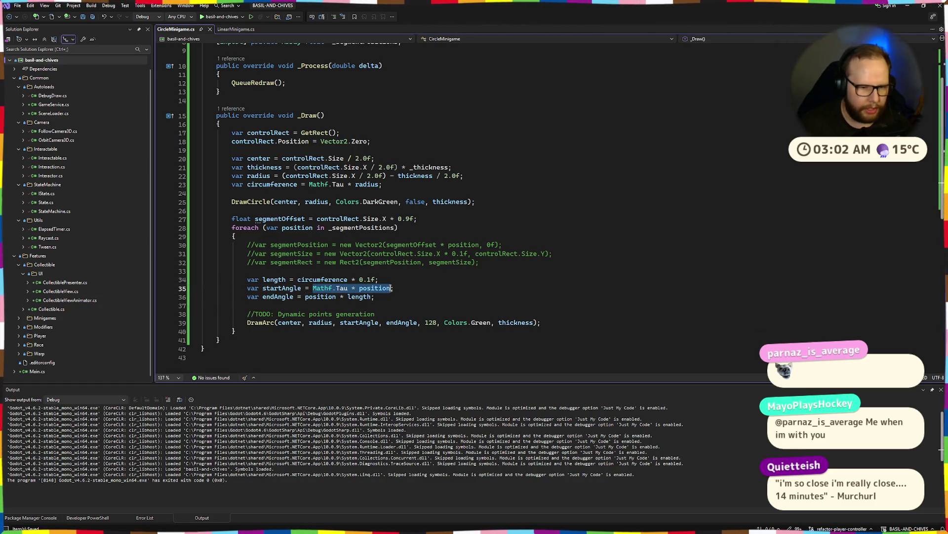
key(ctrl+c)
click(304, 296)
key(ctrl+v)
text(*)
key(ctrl+s)
Step: Try + as the operator before length, then restore *
click(409, 291)
click(433, 297)
key(BackSpace)
text(+)
key(ctrl+s)
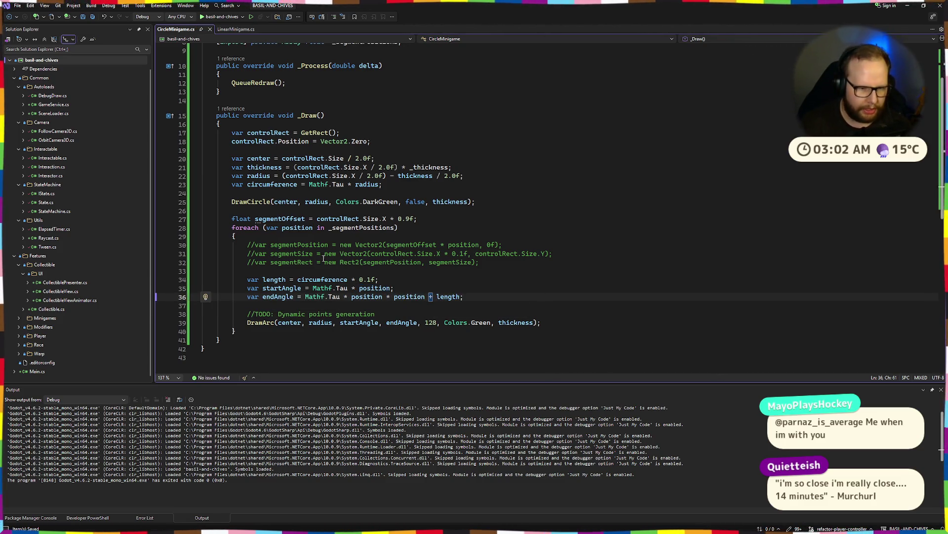
key(BackSpace)
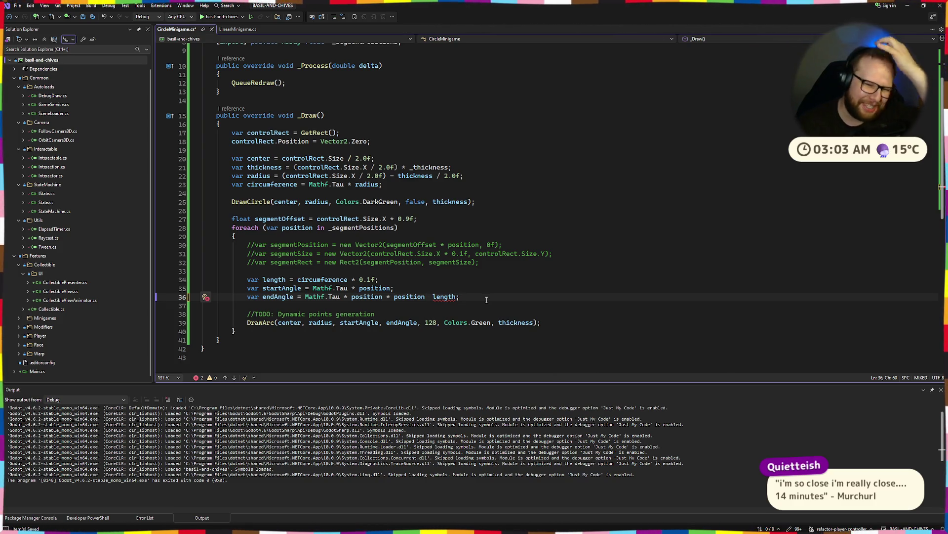
text(*)
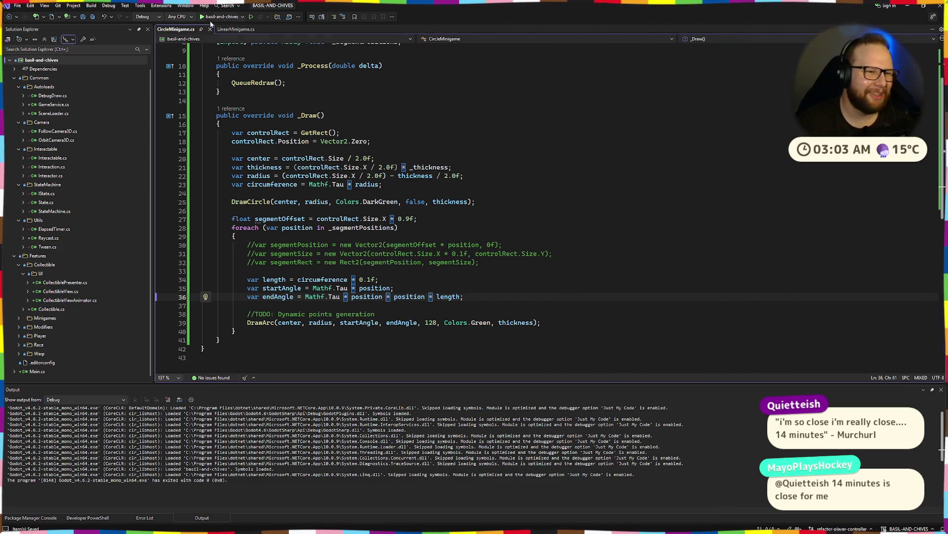
Step: Rebuild the .NET project in Godot with Alt+B
key(ctrl+super+Right)
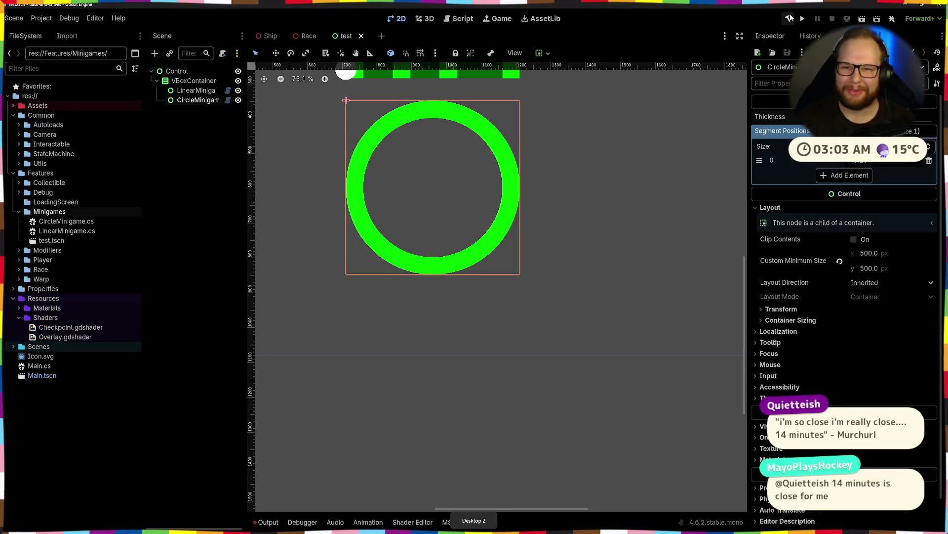
key(alt+b)
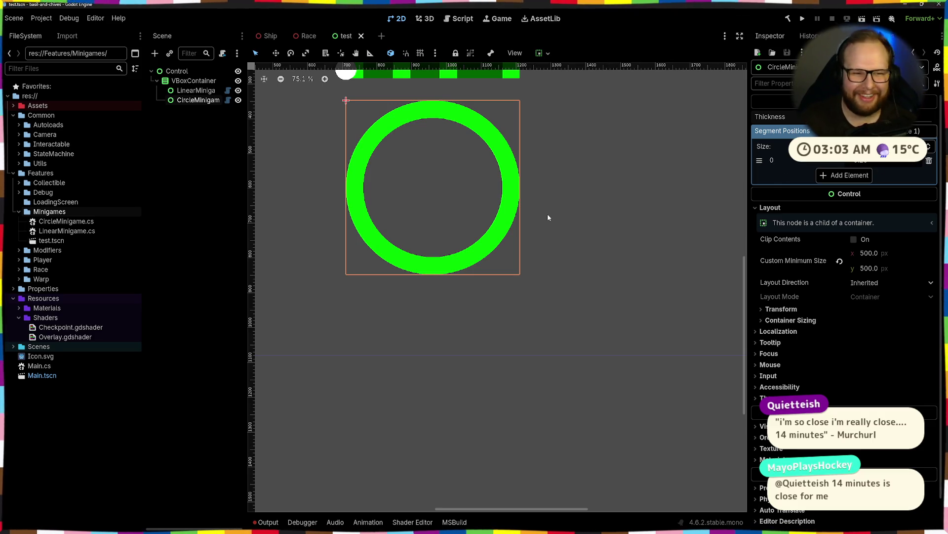
key(ctrl+super+Right)
click(383, 297)
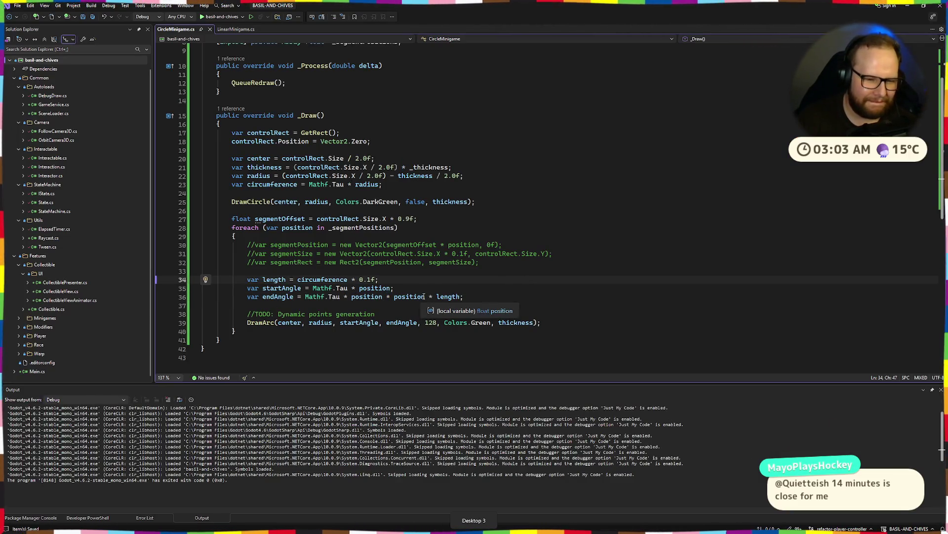
Step: Trim endAngle down to Mathf.Tau * position
drag(383, 296, 460, 295)
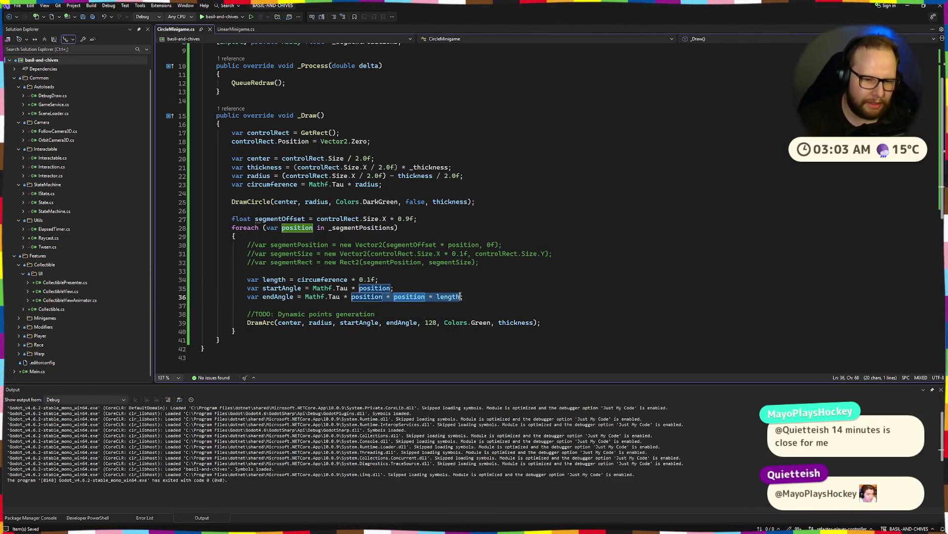
key(BackSpace)
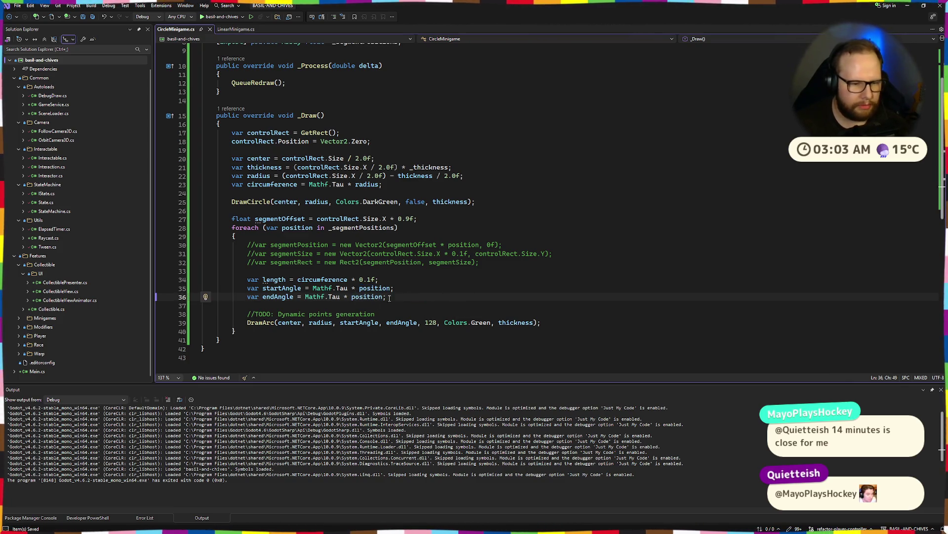
drag(305, 297, 377, 296)
click(398, 295)
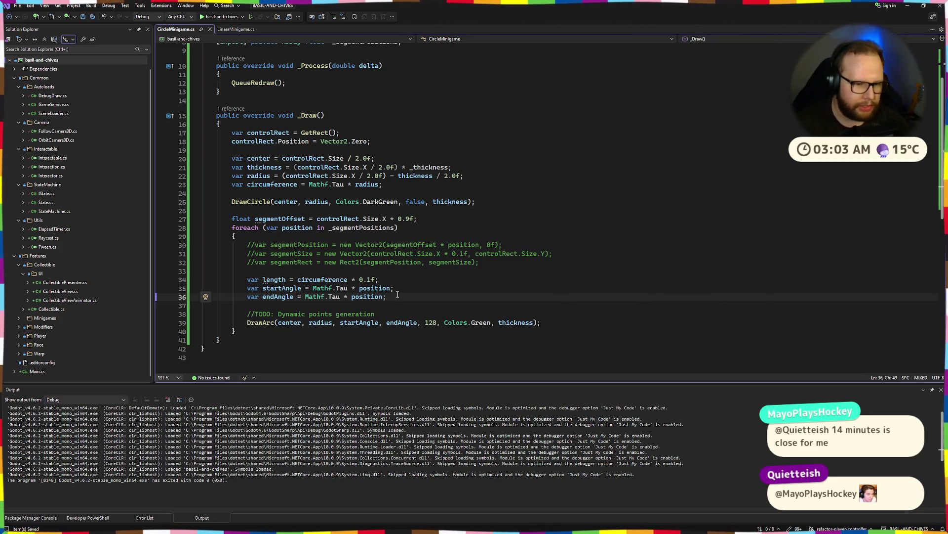
Step: Delete the three commented-out segment lines and leftover blank lines in the foreach
mouse_move(480, 262)
mouse_down()
mouse_move(188, 261)
mouse_move(110, 240)
mouse_up()
key(Delete)
key(BackSpace)
key(BackSpace)
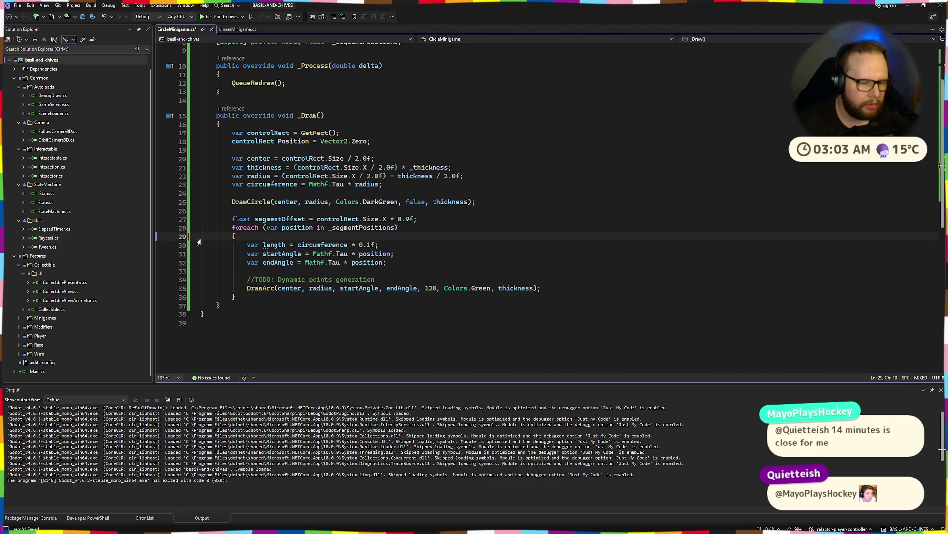
click(432, 270)
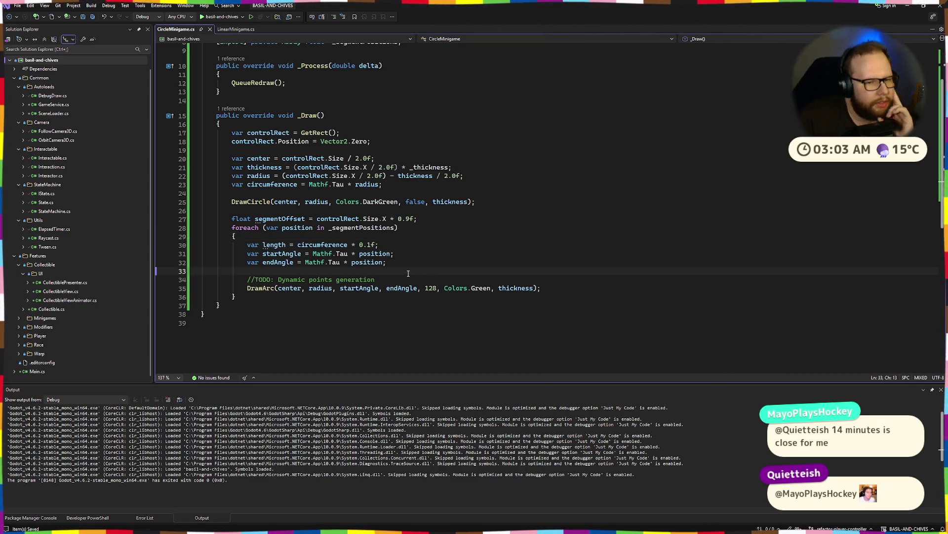
key(Up)
key(ctrl+Right)
key(End)
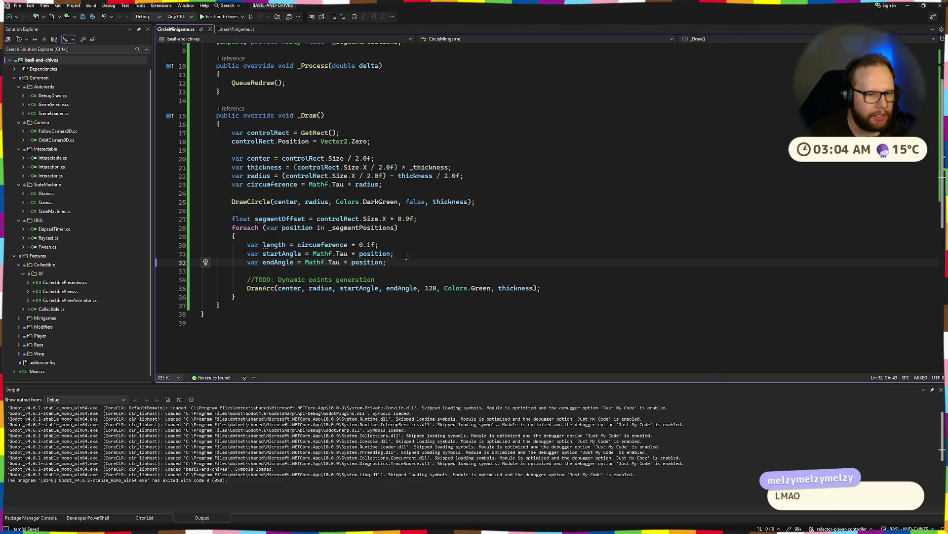
Step: Comment out the circumference and length declarations with Ctrl+K, Ctrl+C
drag(302, 263, 383, 262)
click(383, 262)
drag(275, 242, 390, 262)
click(274, 244)
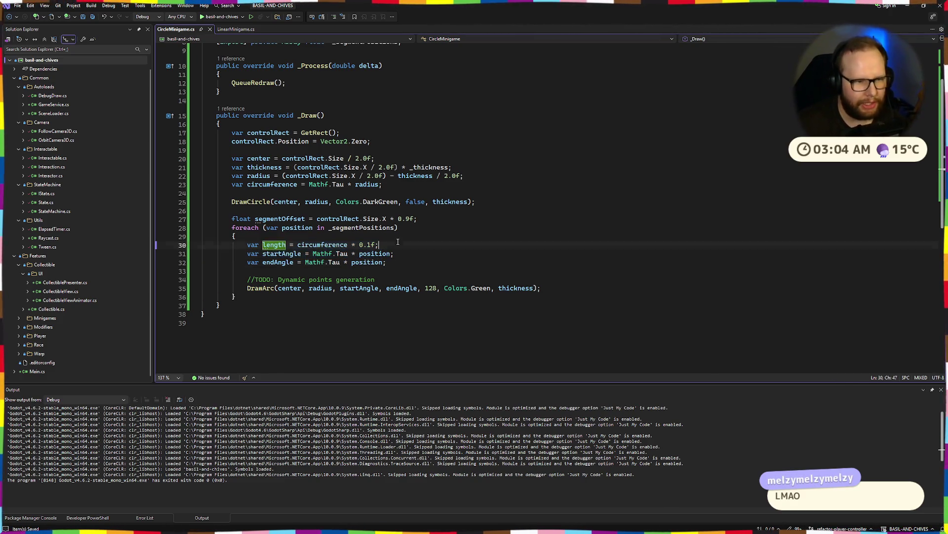
drag(382, 184, 130, 184)
key(ctrl+k)
key(ctrl+c)
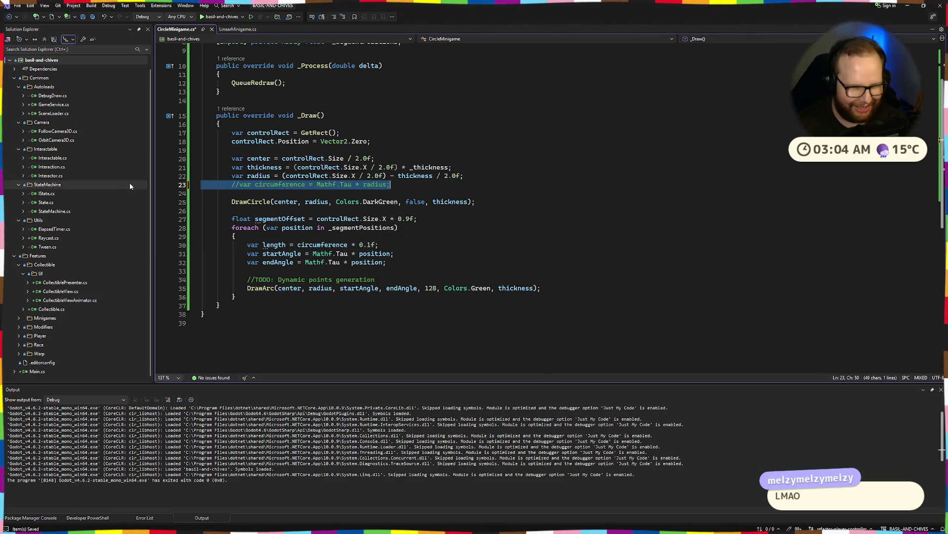
click(408, 246)
key(ctrl+k)
key(ctrl+c)
Step: Make endAngle read Mathf.Tau * position * 0.1f
click(409, 264)
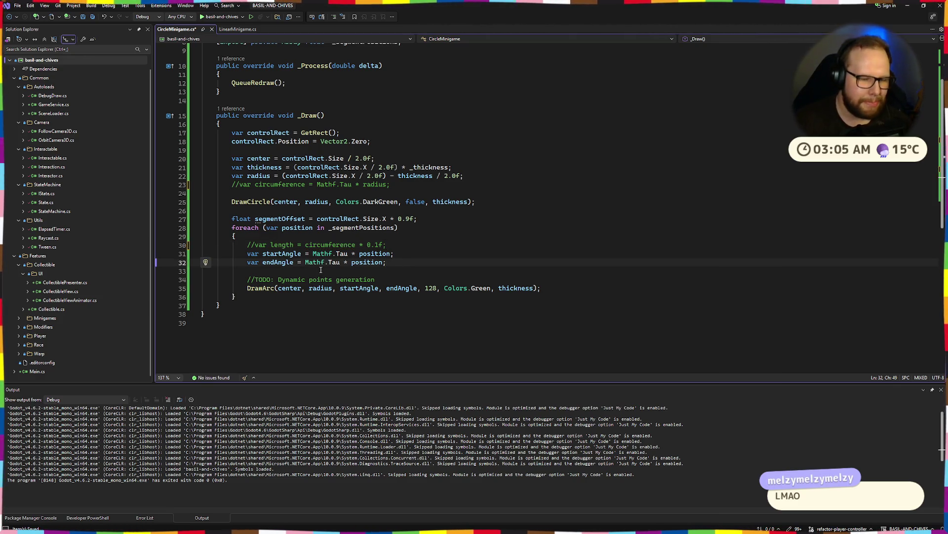
drag(306, 263, 387, 263)
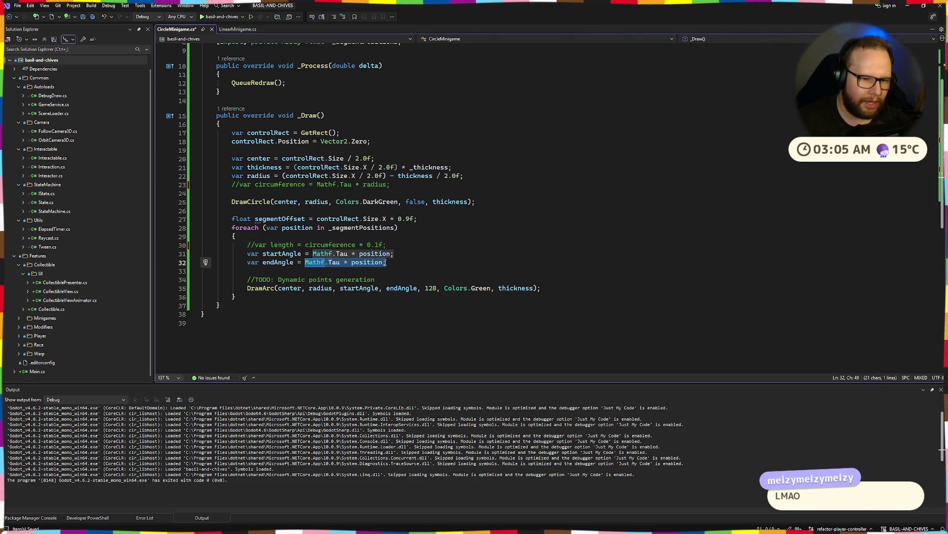
click(384, 263)
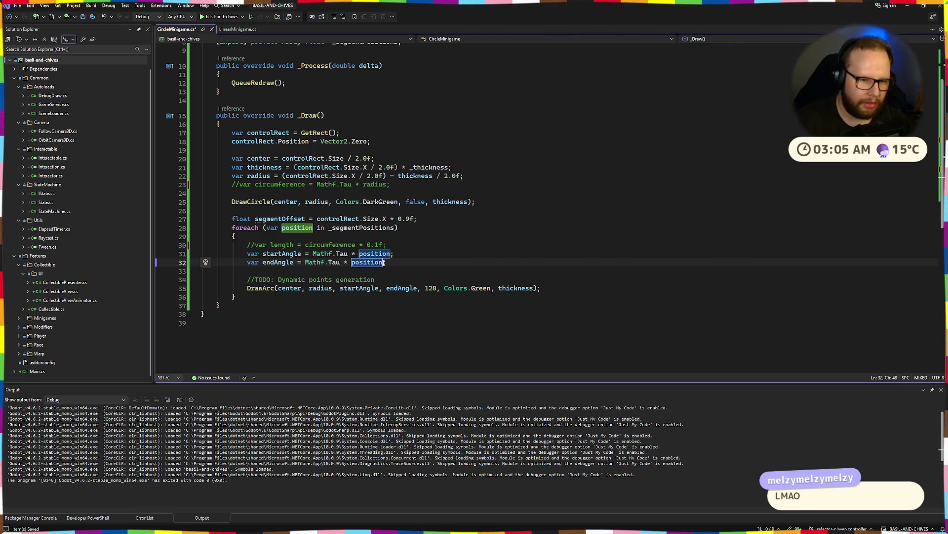
text(;)
click(413, 262)
click(339, 262)
click(385, 262)
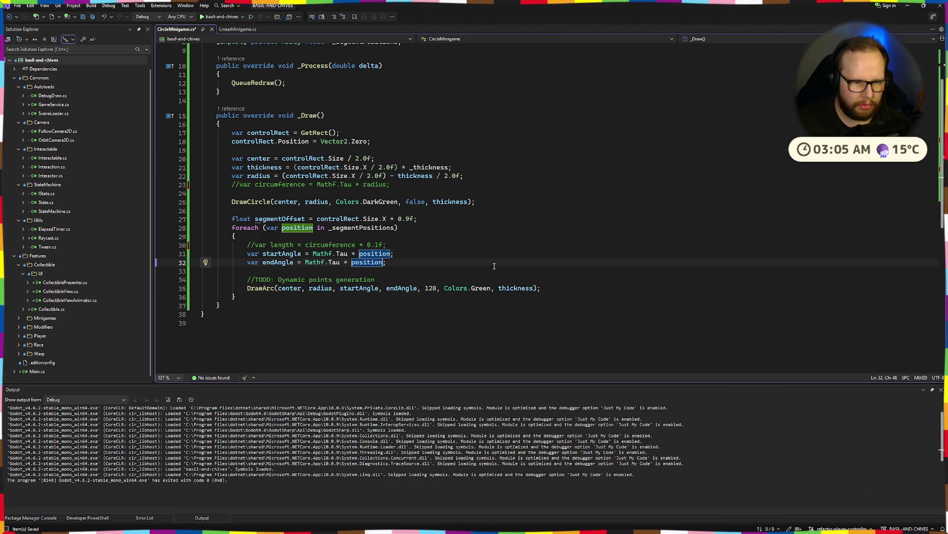
text(0.)
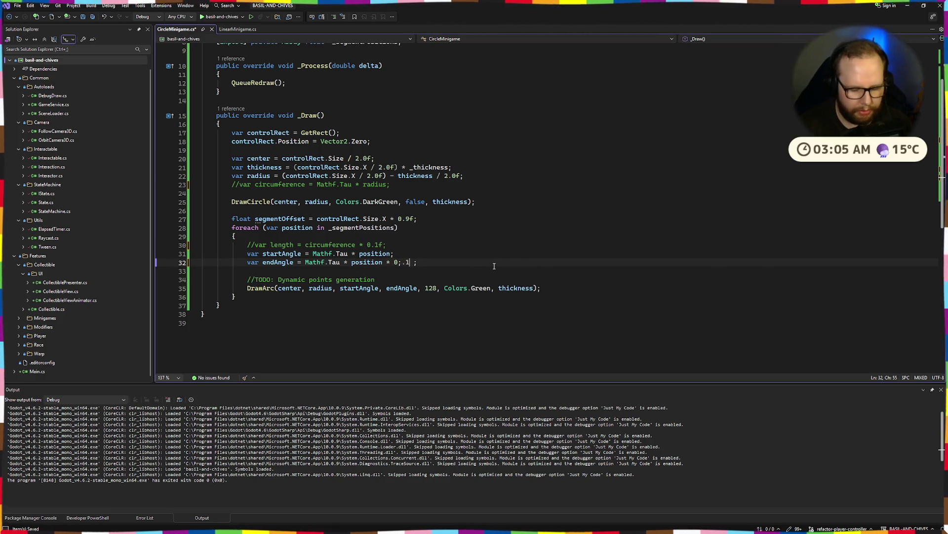
text(1)
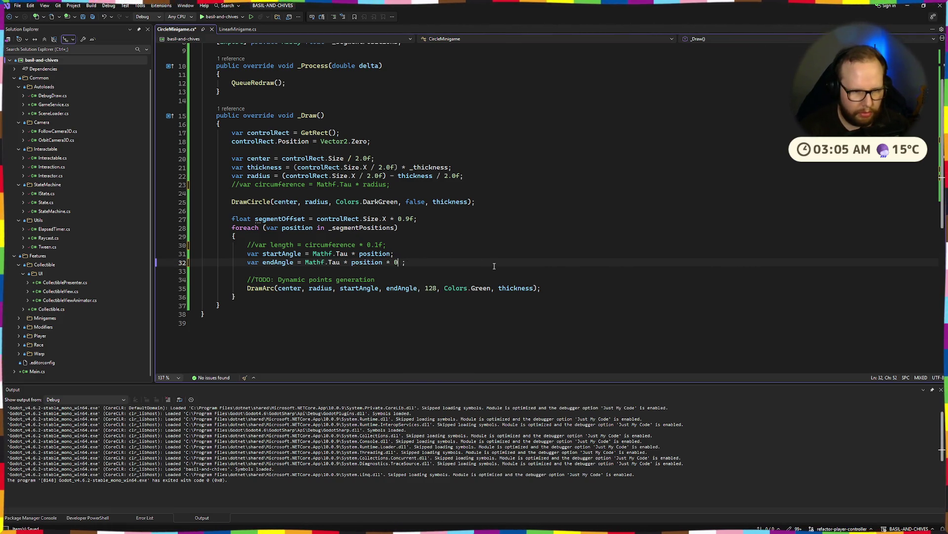
text(f)
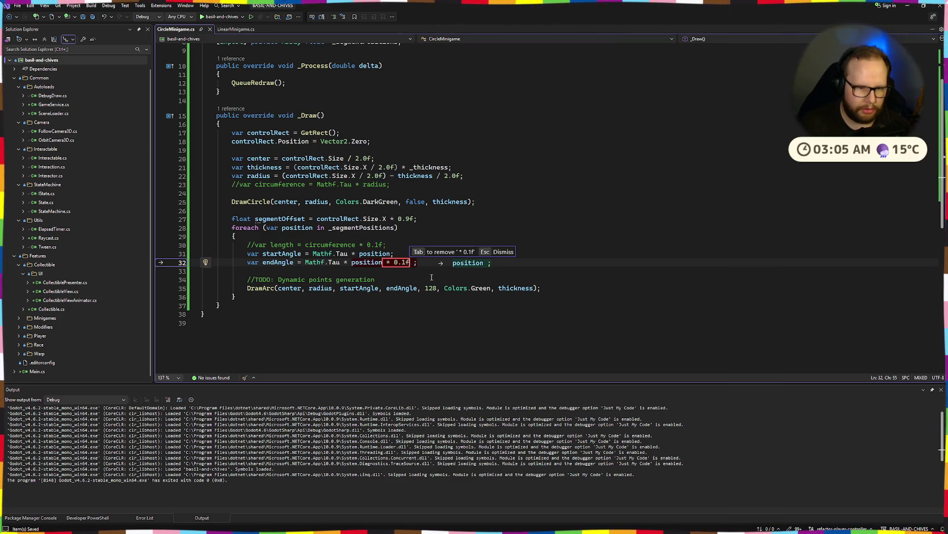
key(Tab)
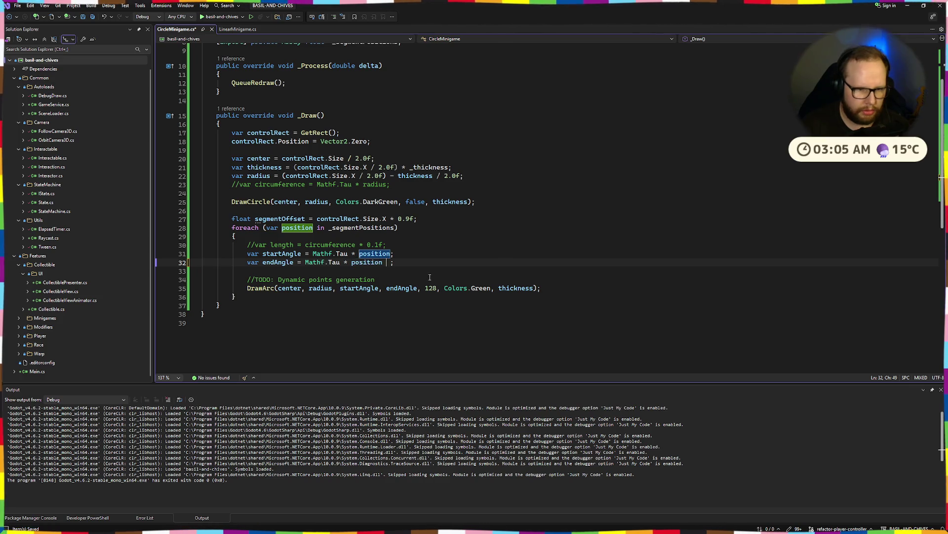
text(* 0.)
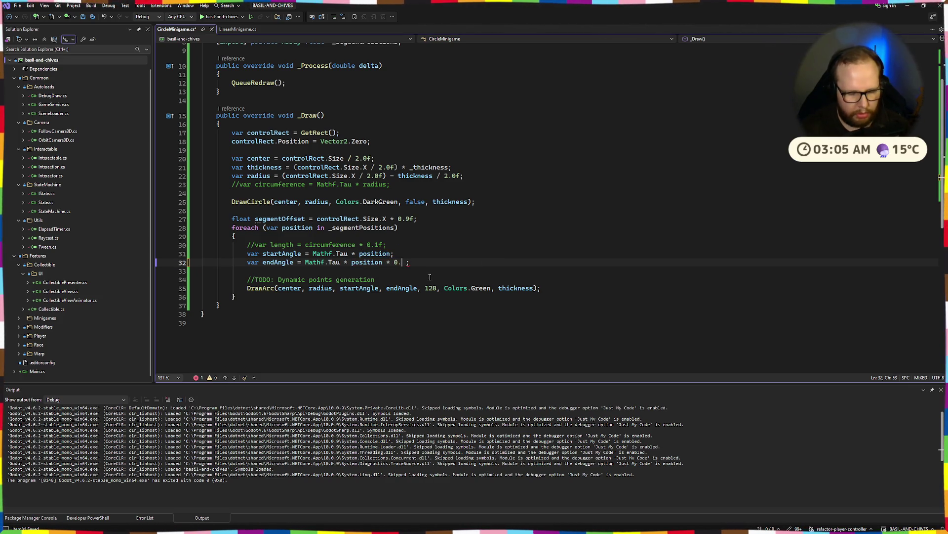
text(1f)
key(Up)
key(Up)
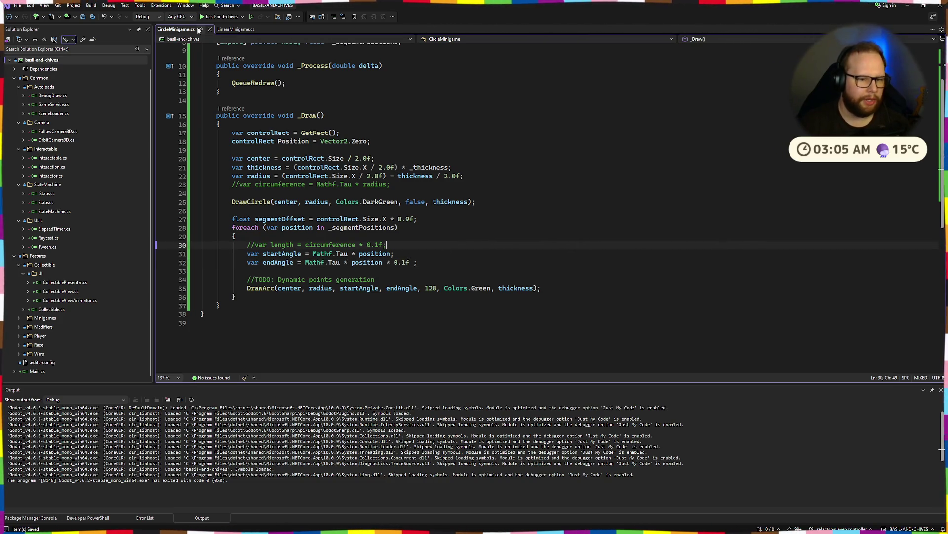
key(ctrl+super+Right)
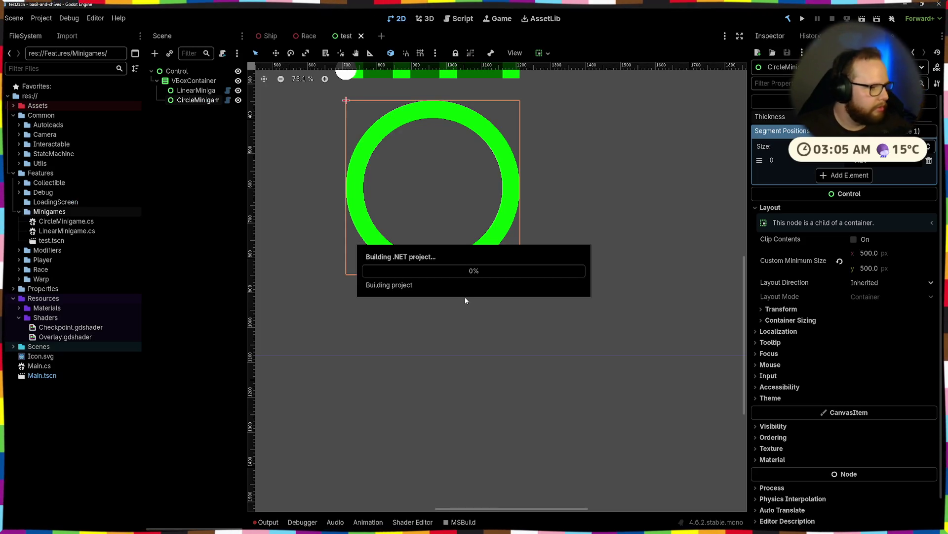
Step: Scrub the Segment Position value down and up to watch the bright arc move around the ring
mouse_move(873, 162)
mouse_down()
mouse_move(846, 161)
mouse_move(854, 161)
mouse_up()
click(860, 160)
key(Return)
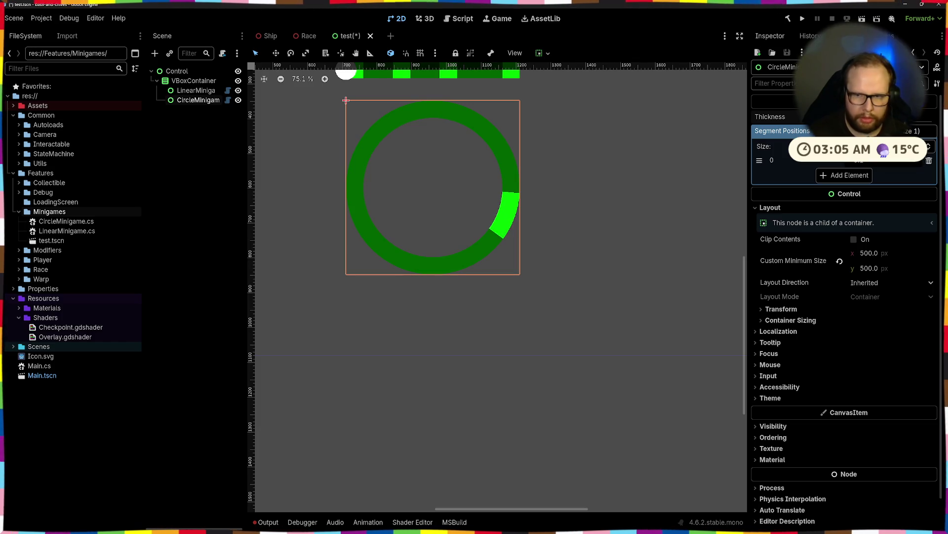
drag(862, 162, 947, 163)
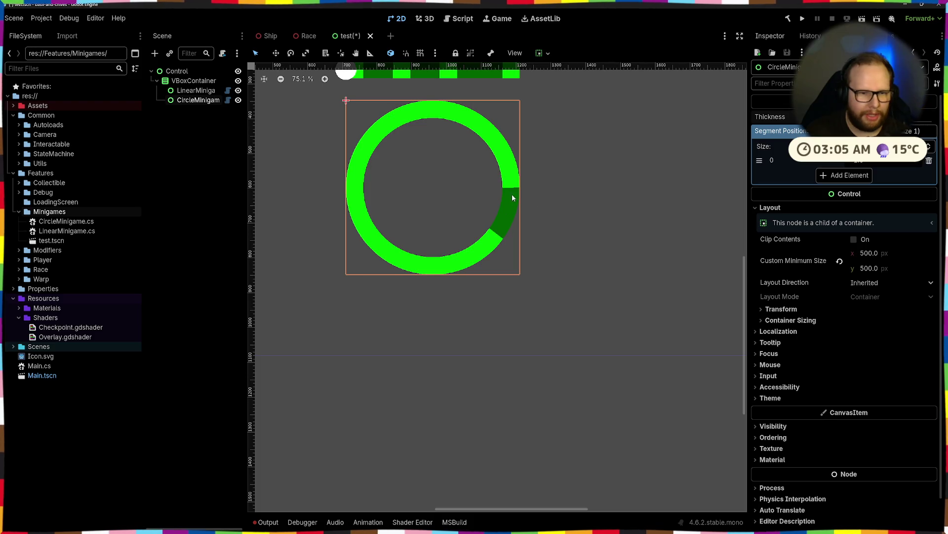
key(alt+Tab)
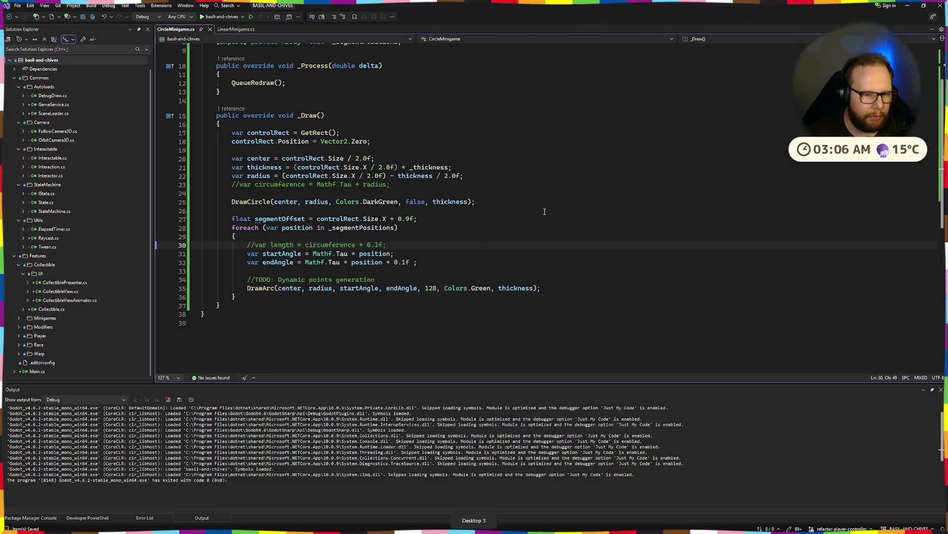
Step: Try changing the 0.1f multiplier's digit to 1, then undo it back to 0.1f
click(398, 262)
key(BackSpace)
text(1)
key(ctrl+z)
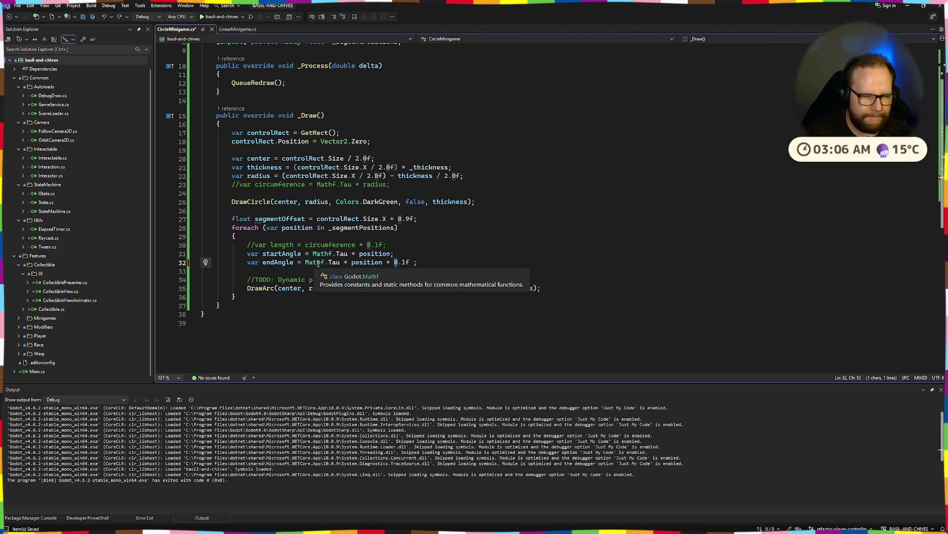
Step: Insert 'startAngle *' before endAngle in the DrawArc call
key(End)
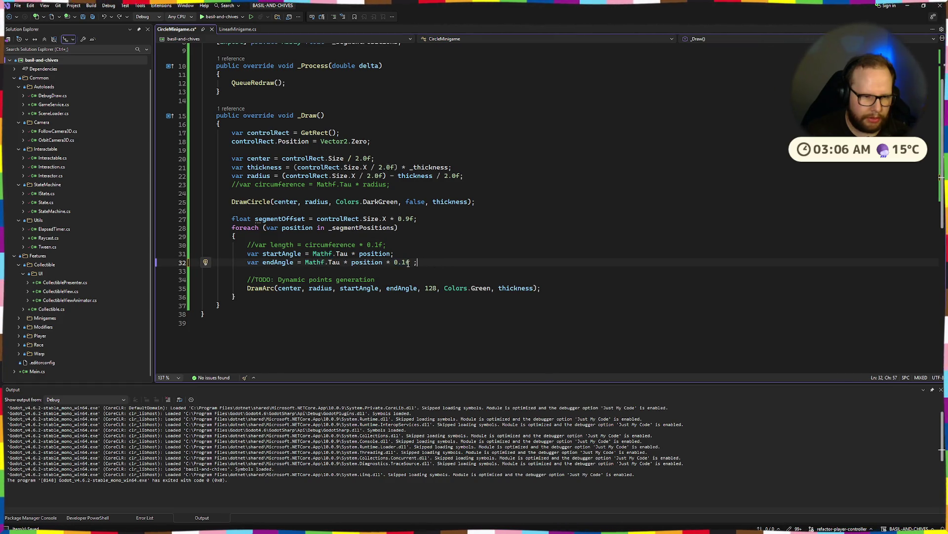
key(Down)
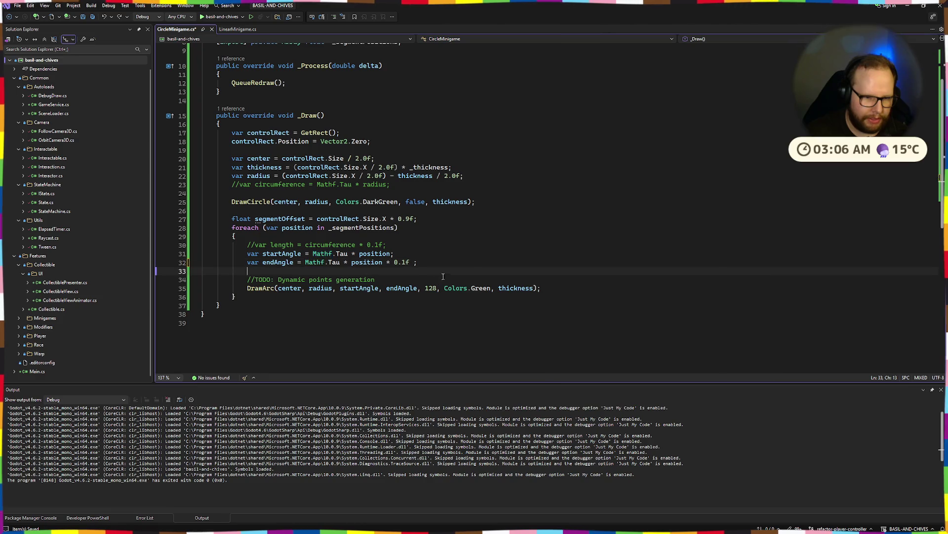
click(387, 288)
text(startAngle )
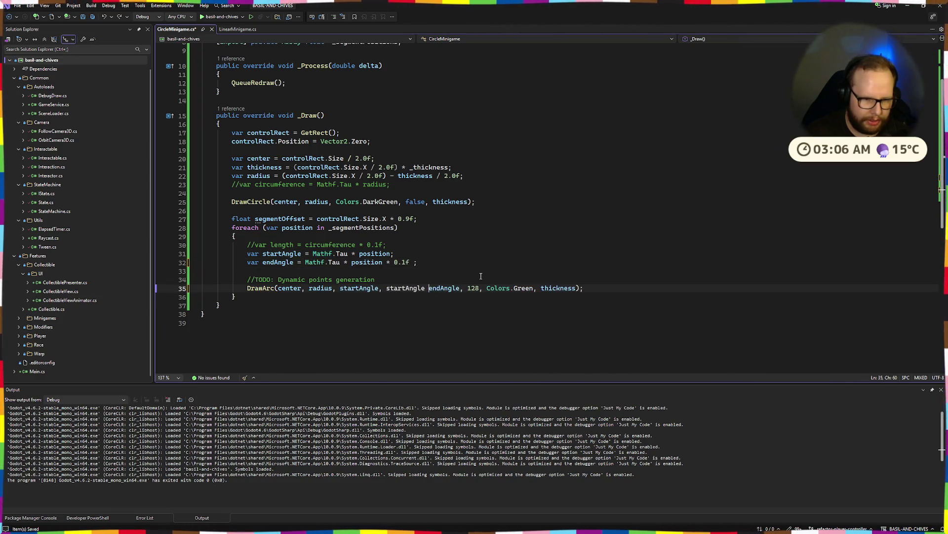
text(*)
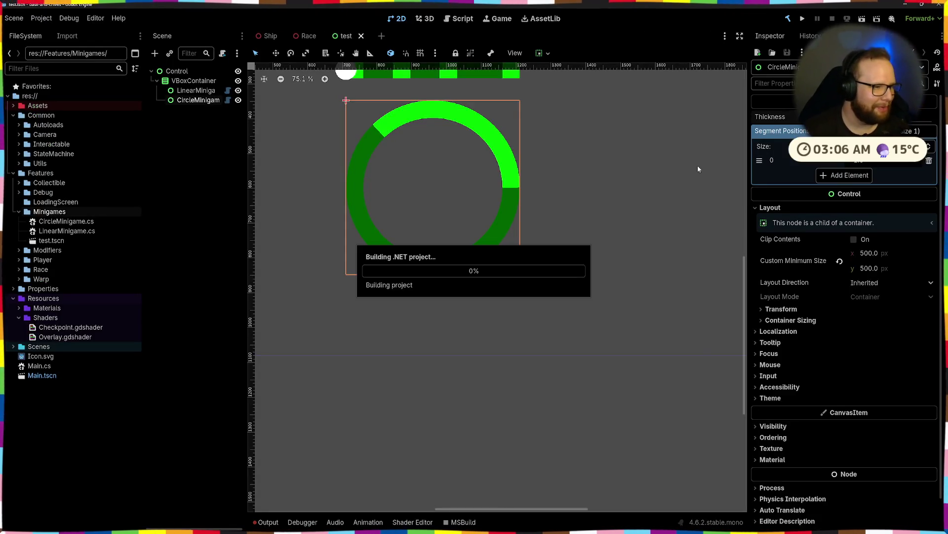
Step: Scrub Segment Positions element 0 in the Inspector to move the arc, then return to the code
mouse_move(862, 160)
mouse_down()
mouse_move(889, 160)
mouse_move(849, 160)
mouse_up()
key(alt+Tab)
Step: Undo the stray startAngle insert, save, and delete the space before ';' on line 32
text(startAngle)
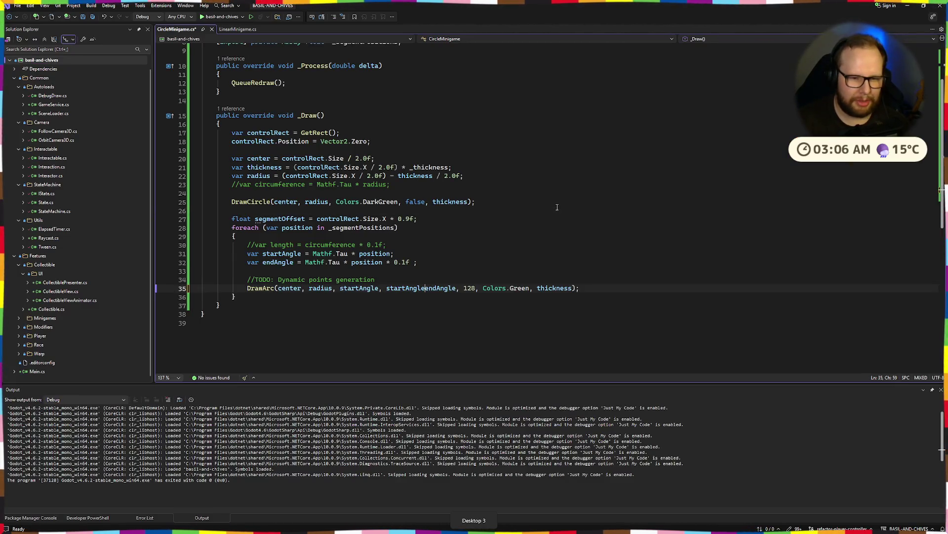
key(ctrl+z)
click(433, 261)
key(ctrl+s)
click(408, 261)
key(Delete)
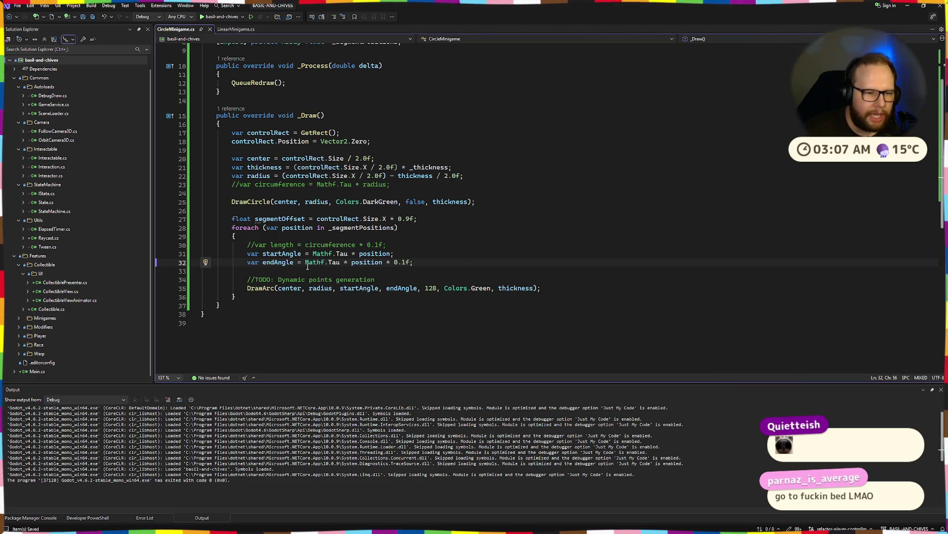
Step: Change the end-angle multiplier from 0.1f to 1.1f and save the script
click(398, 262)
click(424, 262)
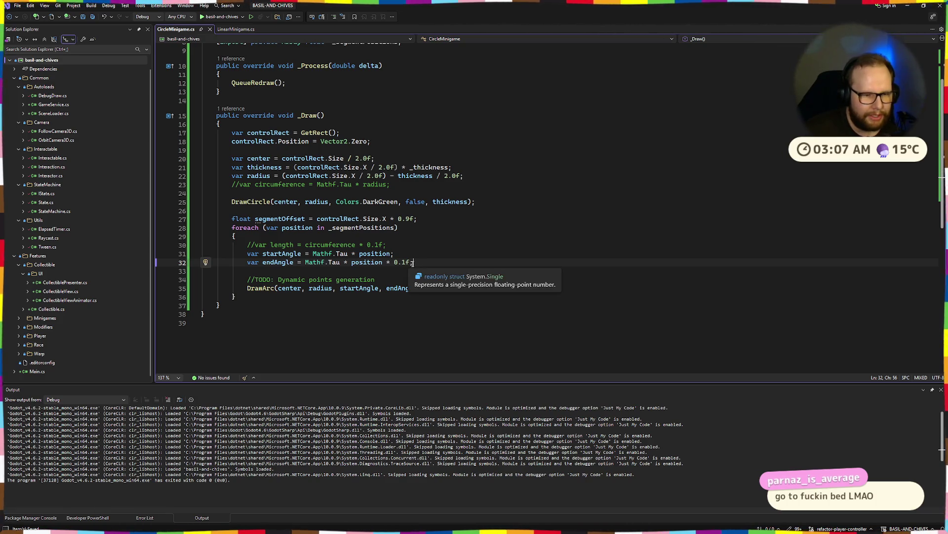
click(340, 262)
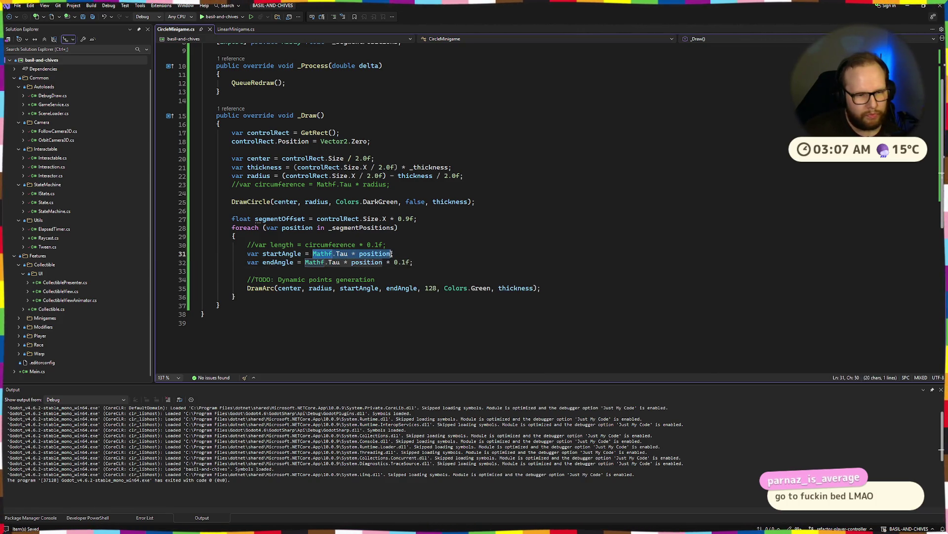
click(424, 253)
click(398, 261)
key(BackSpace)
text(1)
key(Up)
key(Up)
key(Up)
key(ctrl+s)
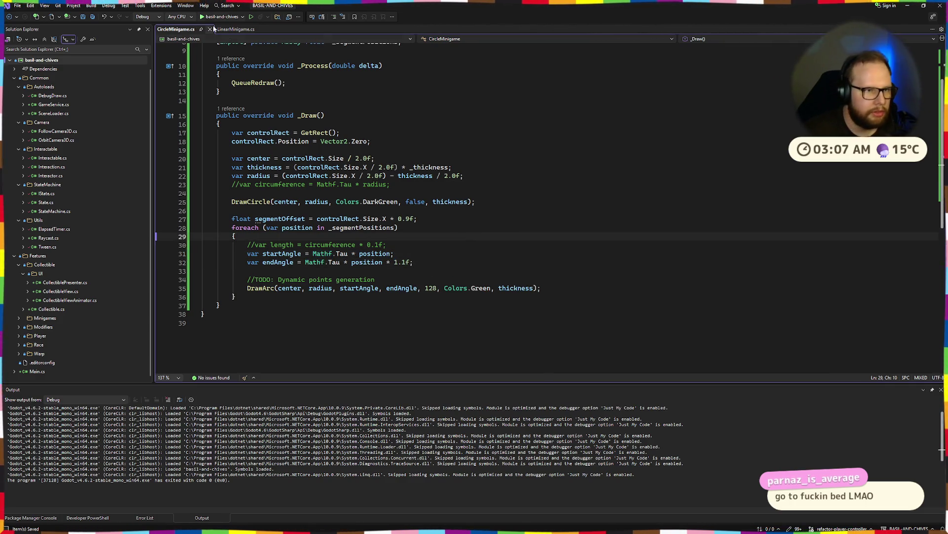
key(alt+Tab)
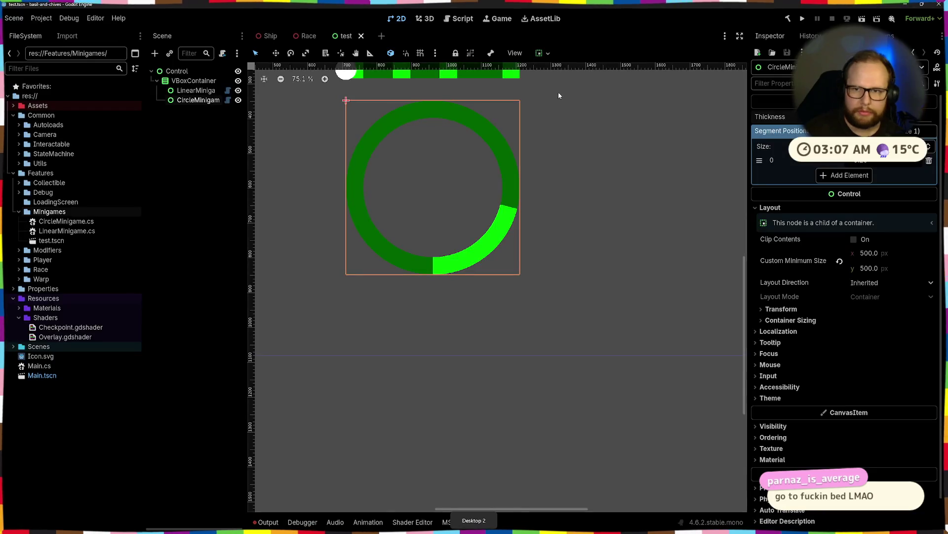
Step: Rebuild, scrub Segment Positions element 0, then set its value to 1
click(788, 18)
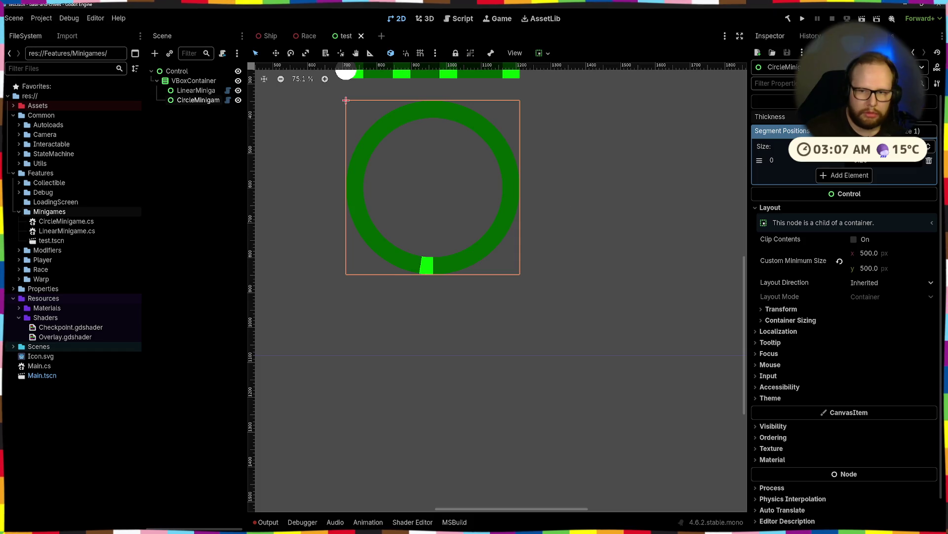
drag(862, 160, 889, 160)
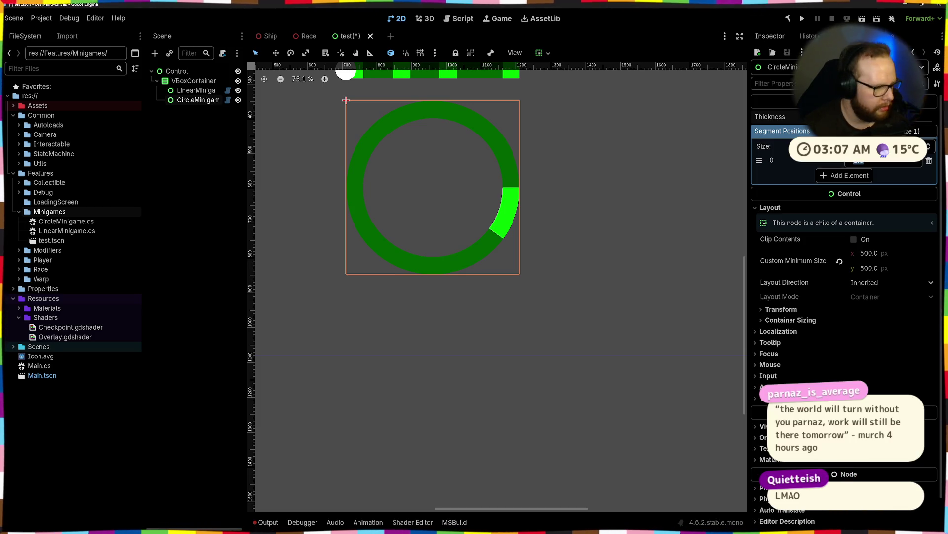
click(883, 161)
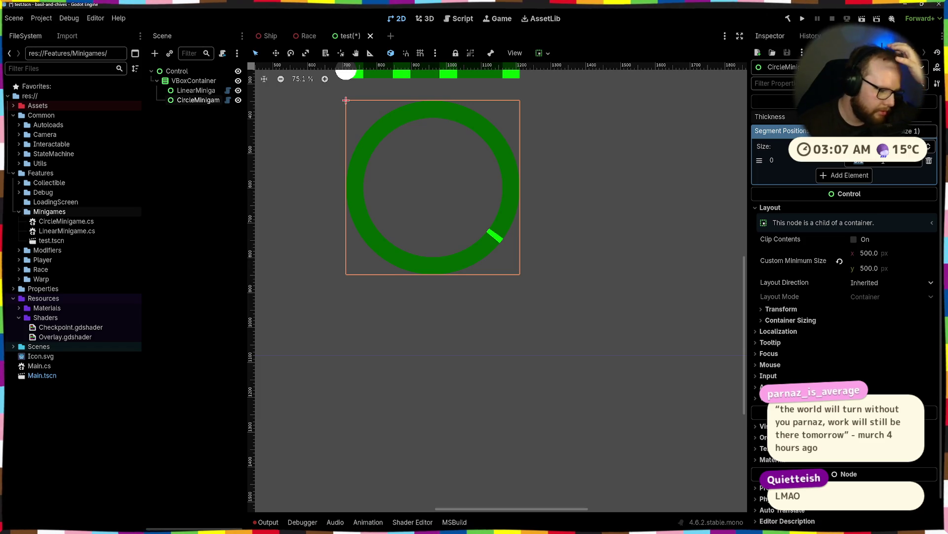
text(1)
key(Return)
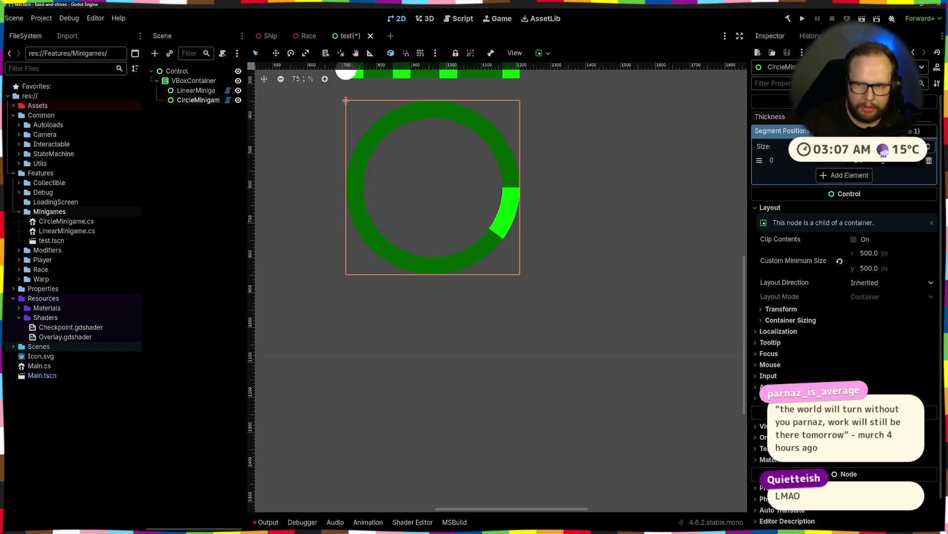
click(884, 161)
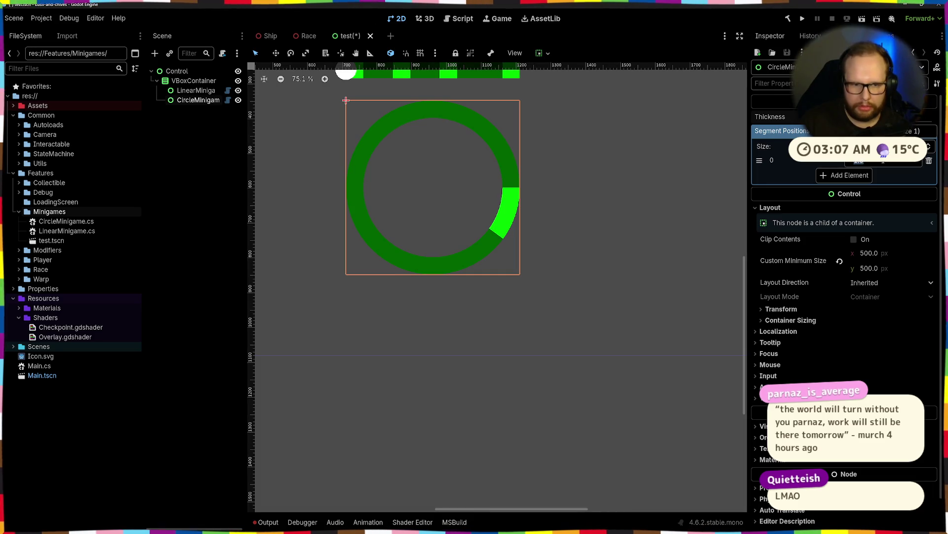
key(alt+Tab)
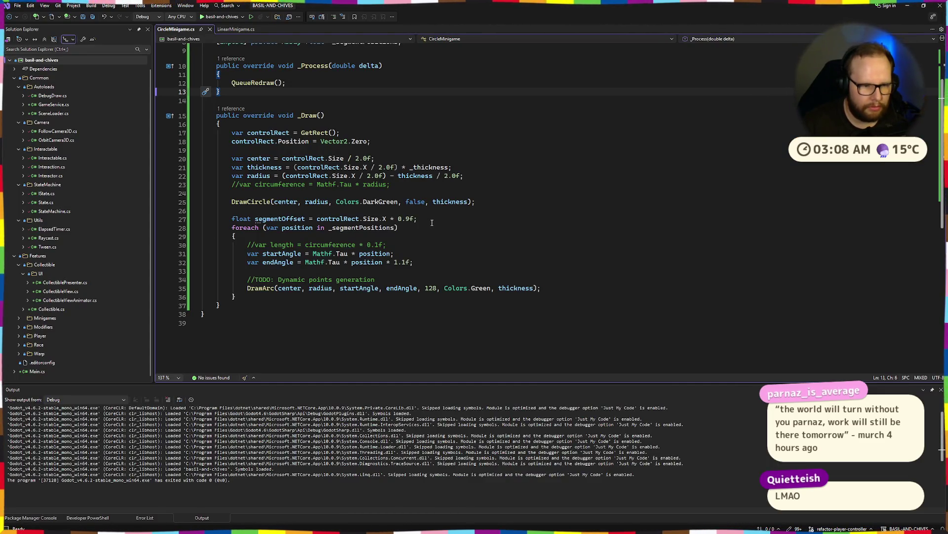
Step: Make line 32 read (Mathf.Tau * position) * 1.1f and rebuild the project in Godot
key(alt+Tab)
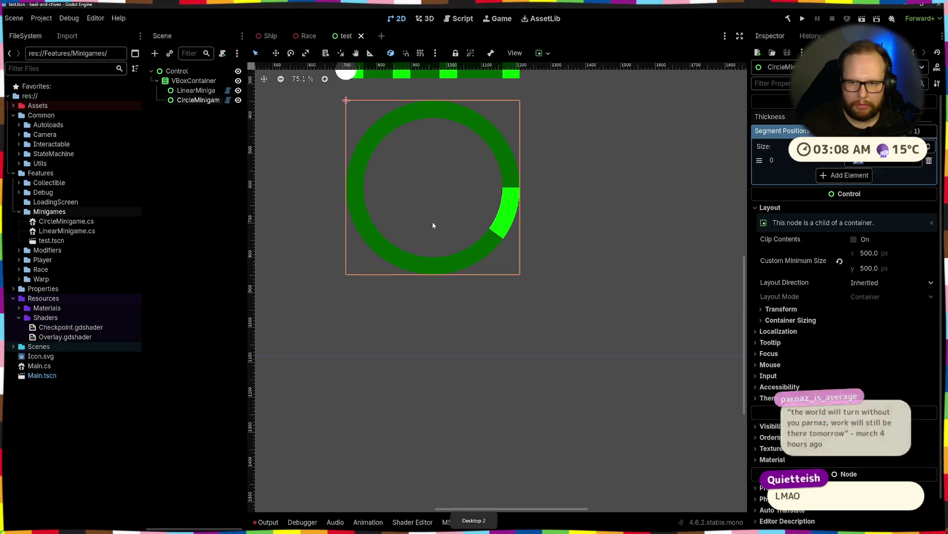
key(alt+Tab)
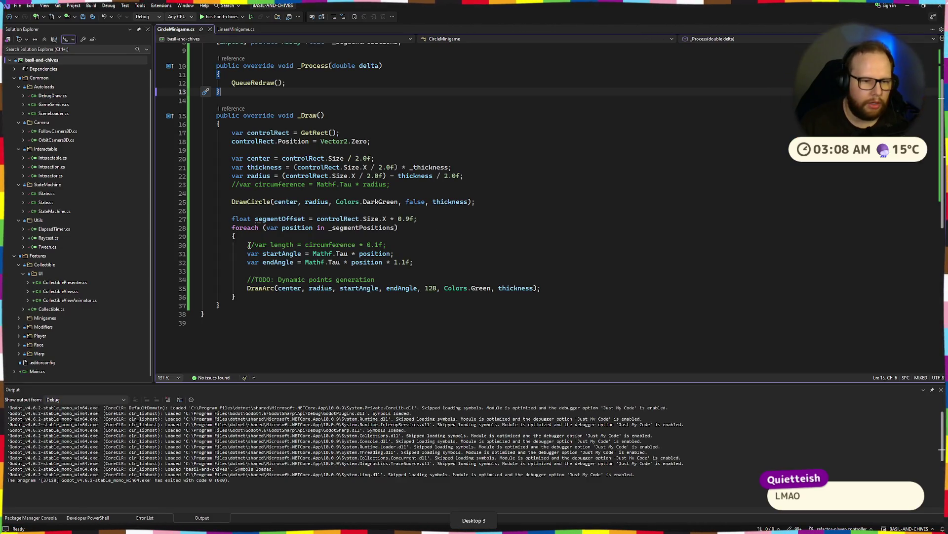
click(305, 262)
text(()
key(Right)
key(Right)
key(Right)
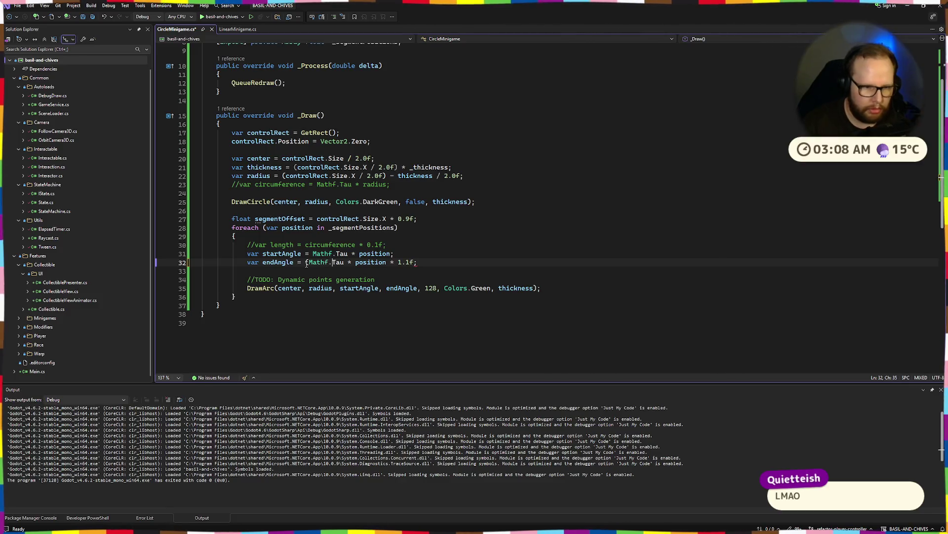
text())
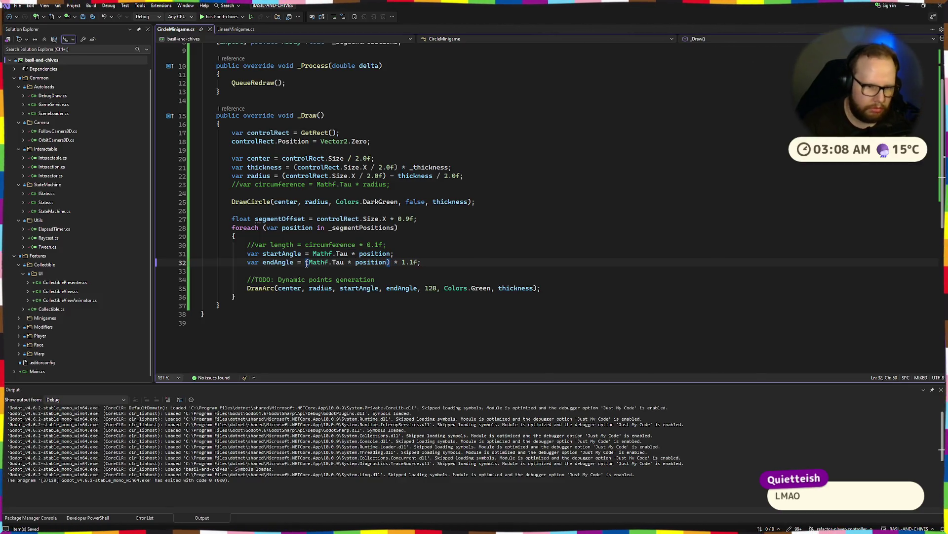
key(alt+Tab)
click(788, 19)
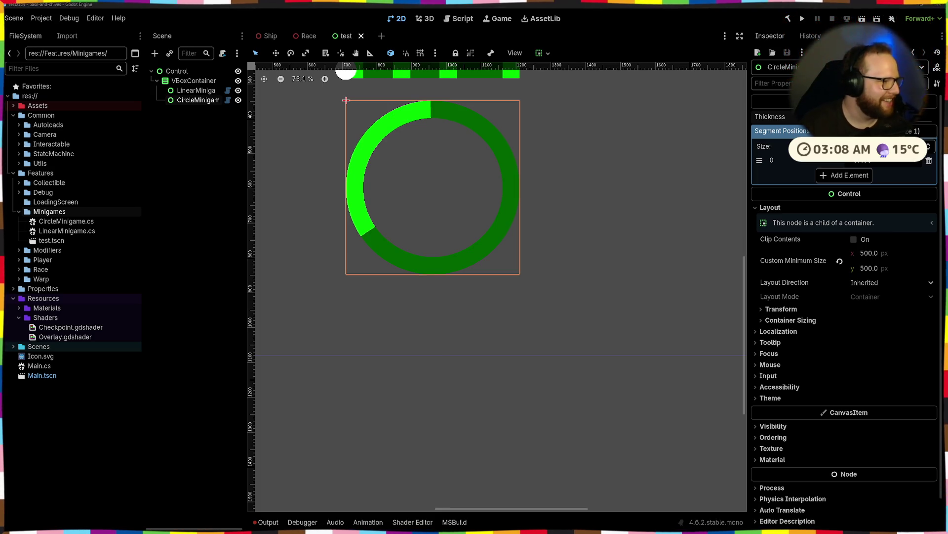
Step: Set segment position 0 to 0.2, then sweep the arc around the ring
click(891, 162)
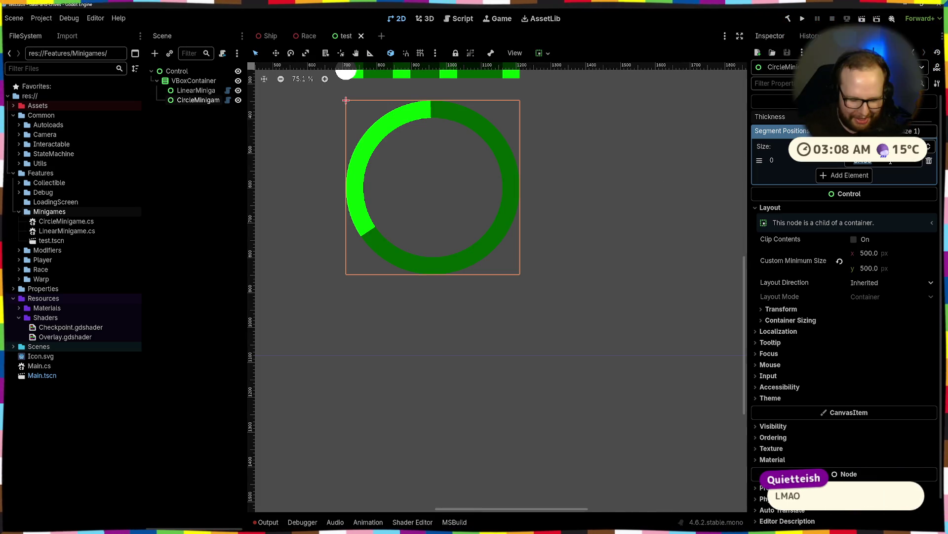
text(0.2)
key(Return)
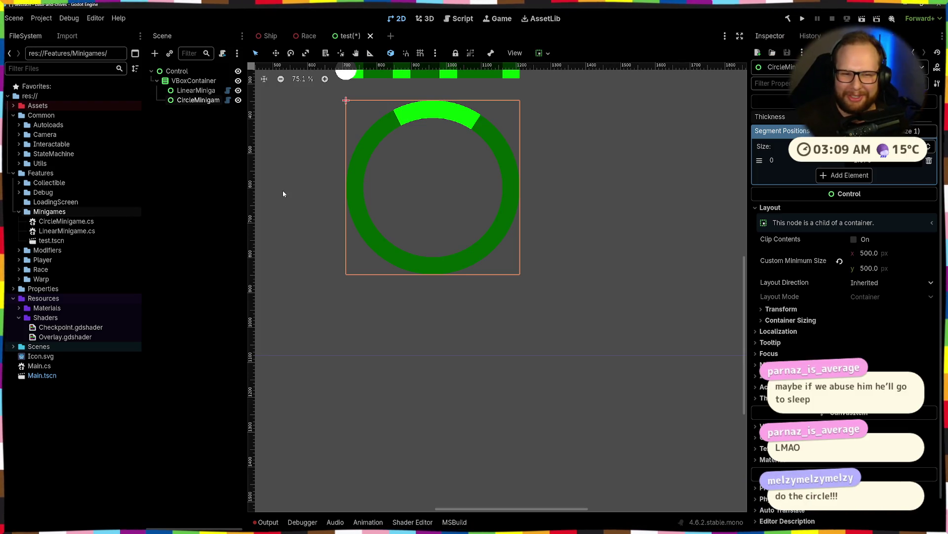
drag(865, 162, 904, 162)
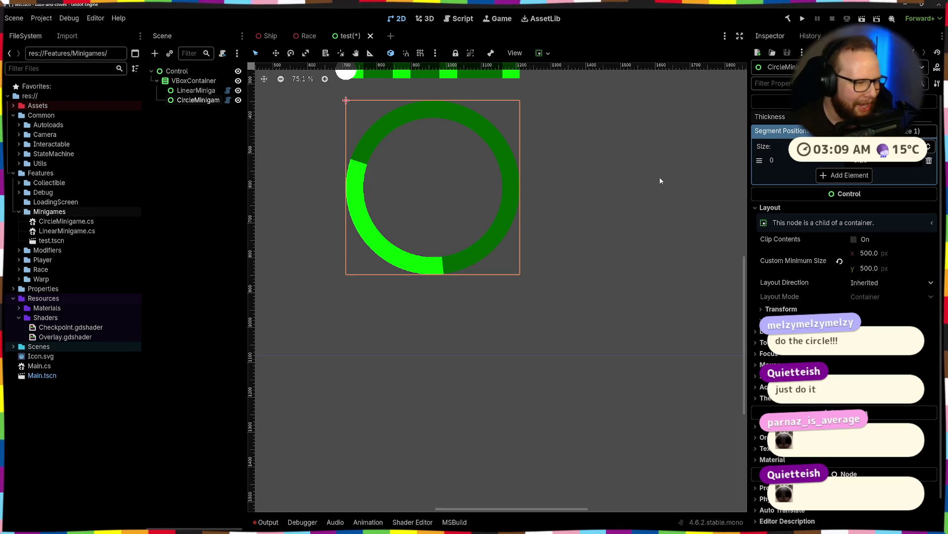
Step: Recommit the 0.25 position and scrub until the short arc sits at the ring's bottom
click(861, 161)
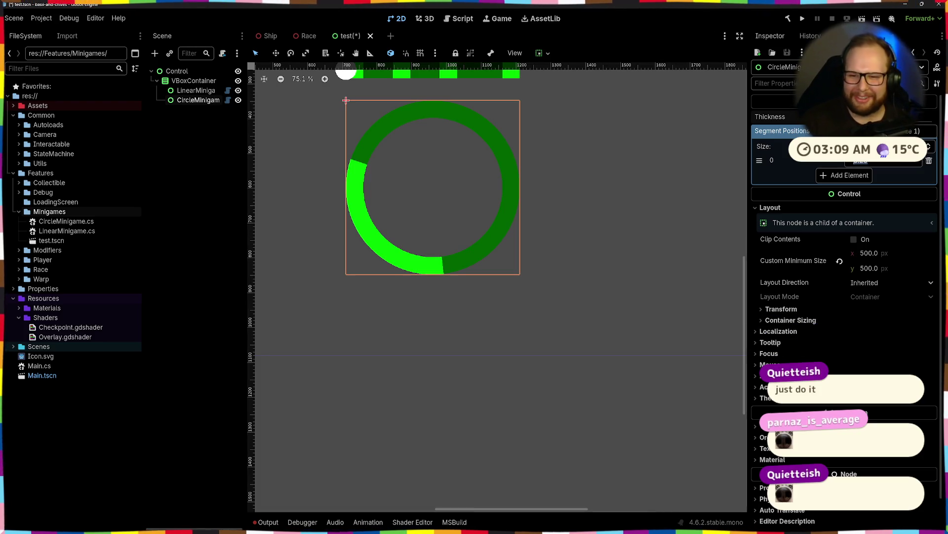
key(Return)
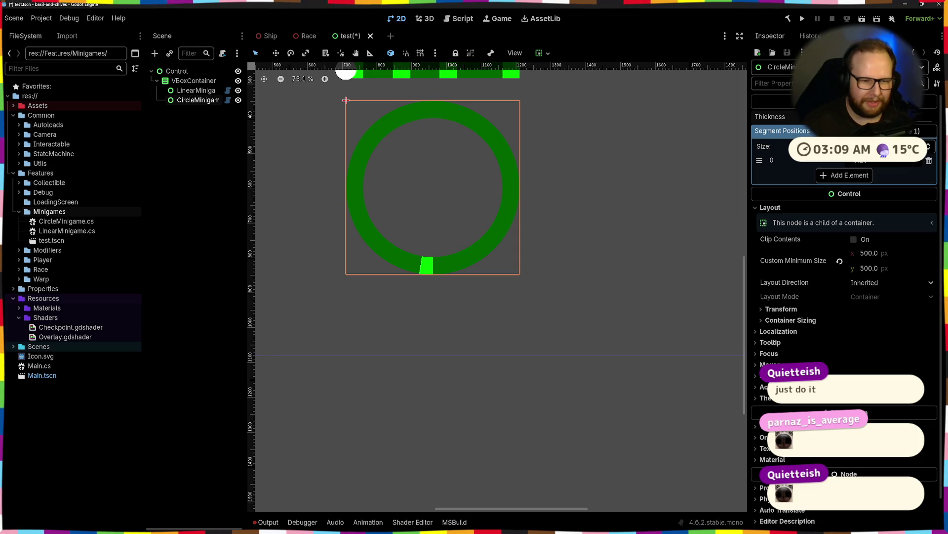
mouse_move(860, 161)
mouse_down()
mouse_move(840, 162)
mouse_move(887, 163)
mouse_up()
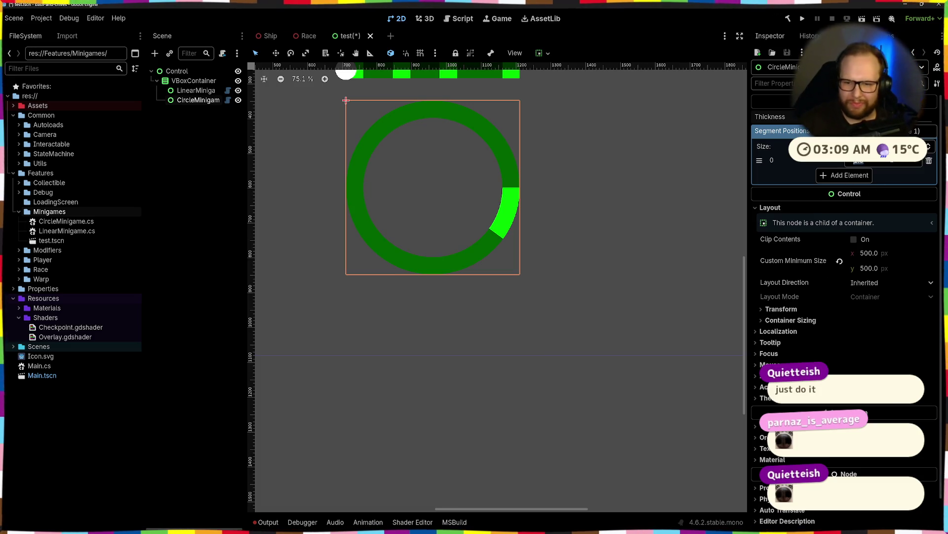
key(Return)
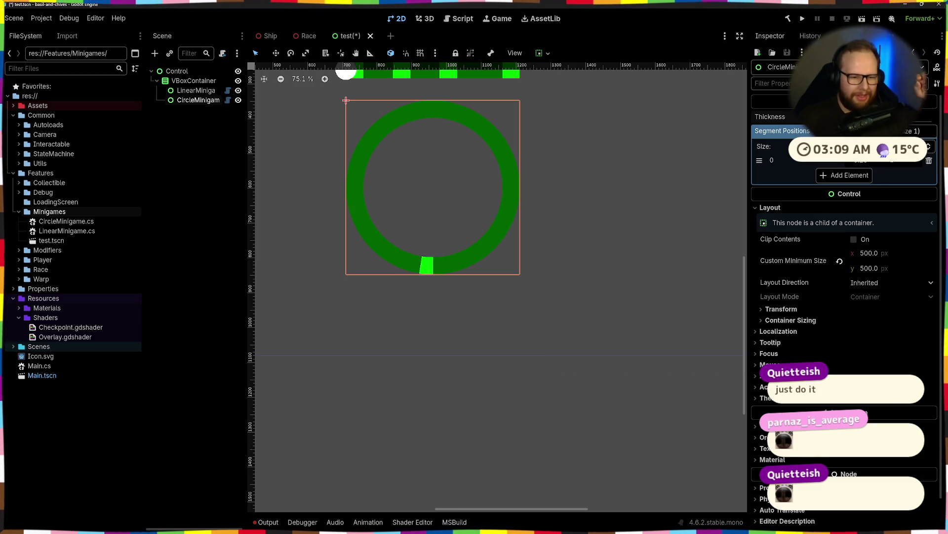